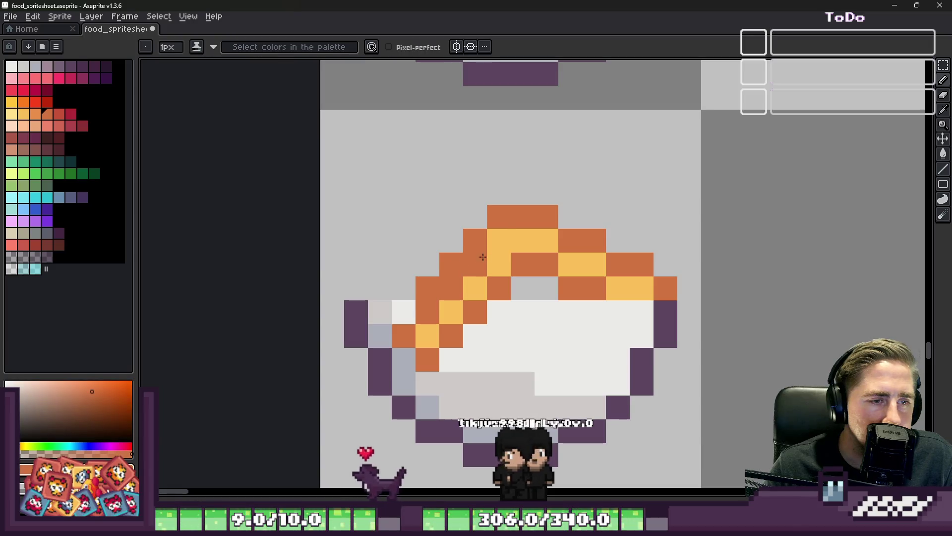
# - Add dark orange squares atop the topping and a yellow square on its left edge
pyautogui.press('e')
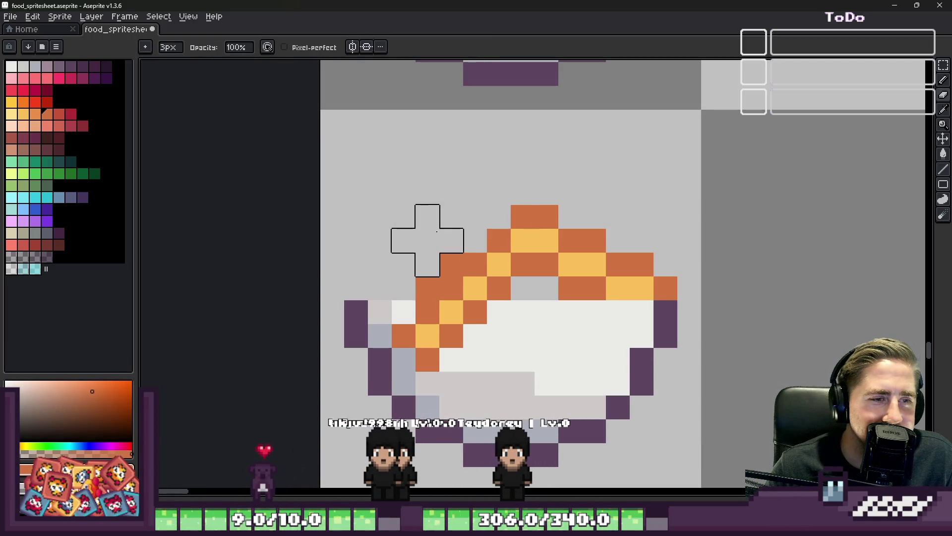
pyautogui.press('b')
pyautogui.click(497, 200)
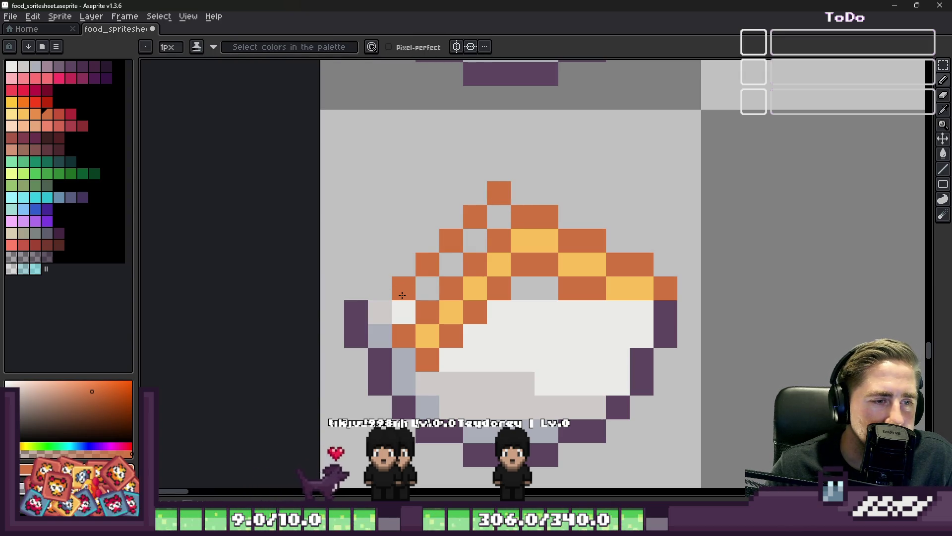
pyautogui.keyDown('alt'); pyautogui.click(428, 336); pyautogui.keyUp('alt')
pyautogui.click(393, 298)
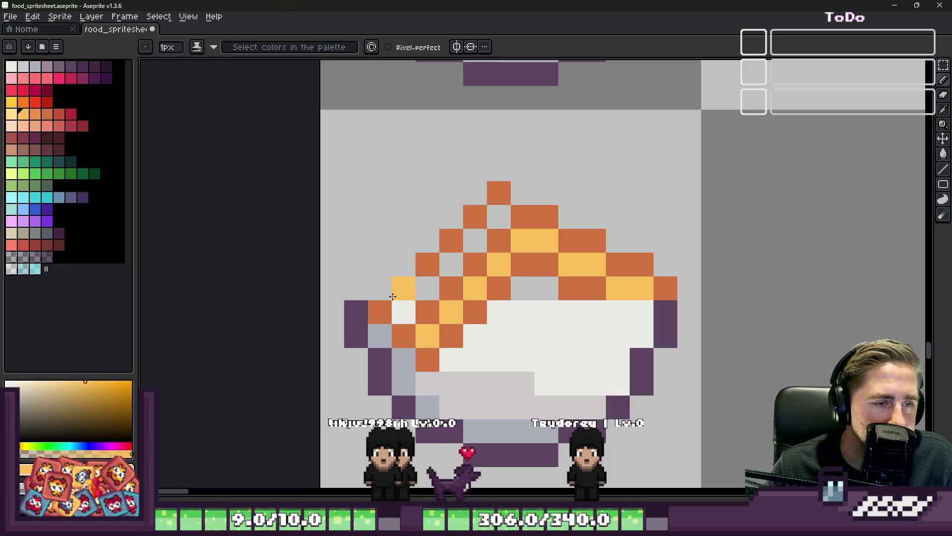
pyautogui.scroll(-4, 511, 207)
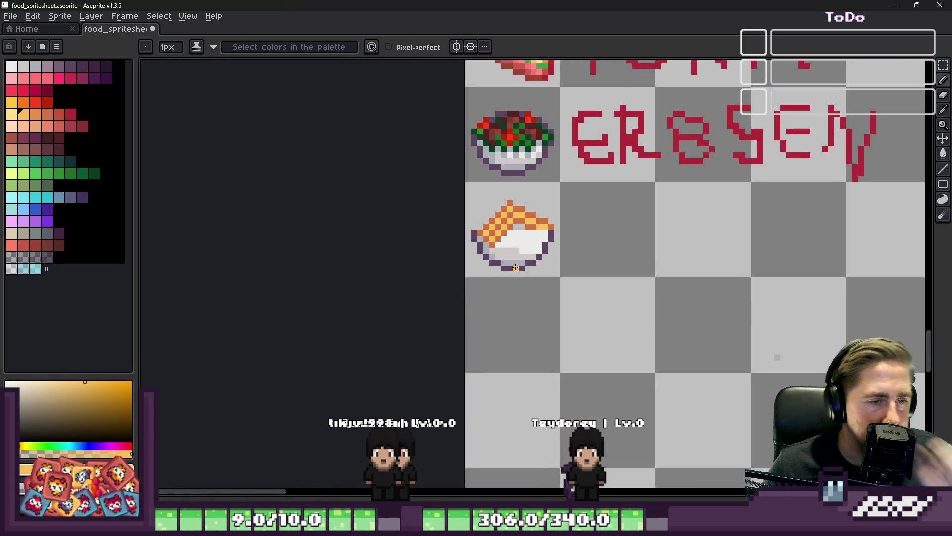
# - Turn one topping square yellow and erase the two squares at the peak
pyautogui.scroll(6, 493, 162)
pyautogui.click(542, 171)
pyautogui.press('e')
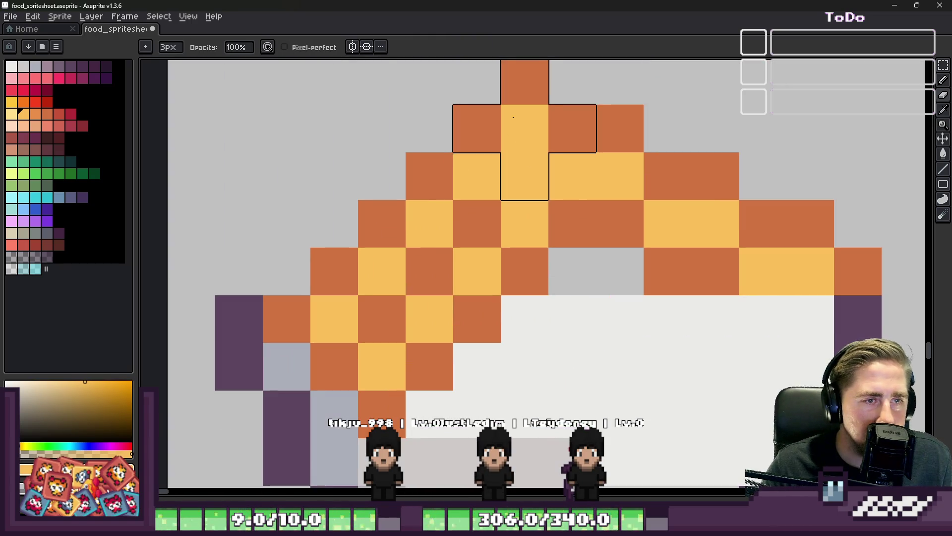
pyautogui.moveTo(524, 128); pyautogui.dragTo(524, 82)
# - Paint orange into the top gap, over a yellow square, and into the white filling
pyautogui.press('b')
pyautogui.keyDown('alt'); pyautogui.click(493, 118); pyautogui.keyUp('alt')
pyautogui.click(524, 128)
pyautogui.click(536, 234)
pyautogui.click(615, 280)
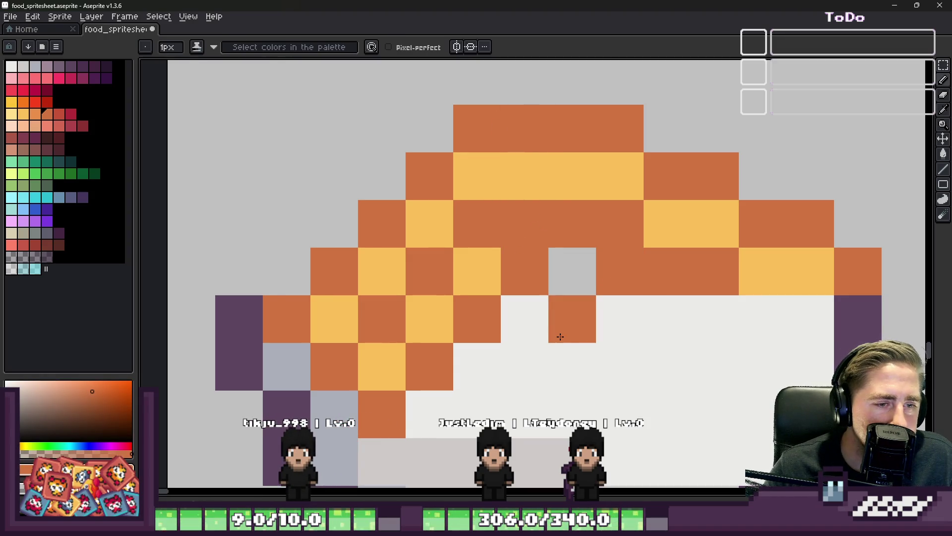
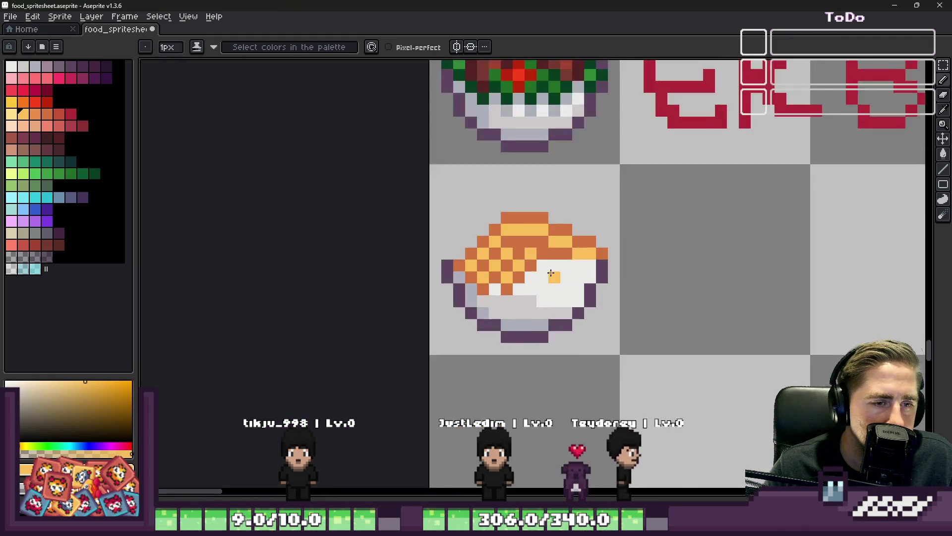
# - Paint two white rice cells on the bowl's food darker orange
pyautogui.keyDown('alt'); pyautogui.click(564, 214); pyautogui.keyUp('alt')
pyautogui.click(557, 251)
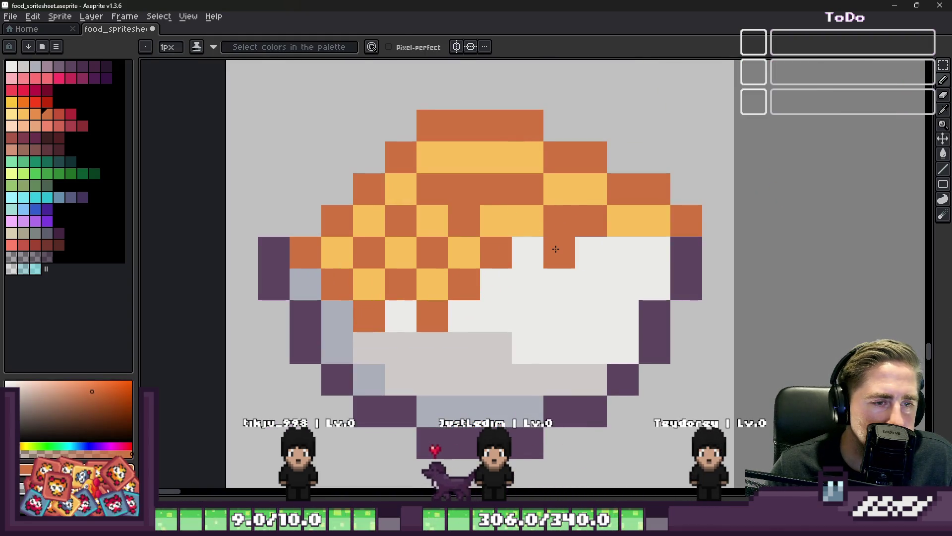
pyautogui.click(523, 255)
pyautogui.scroll(-3, 547, 267)
pyautogui.scroll(2, 563, 234)
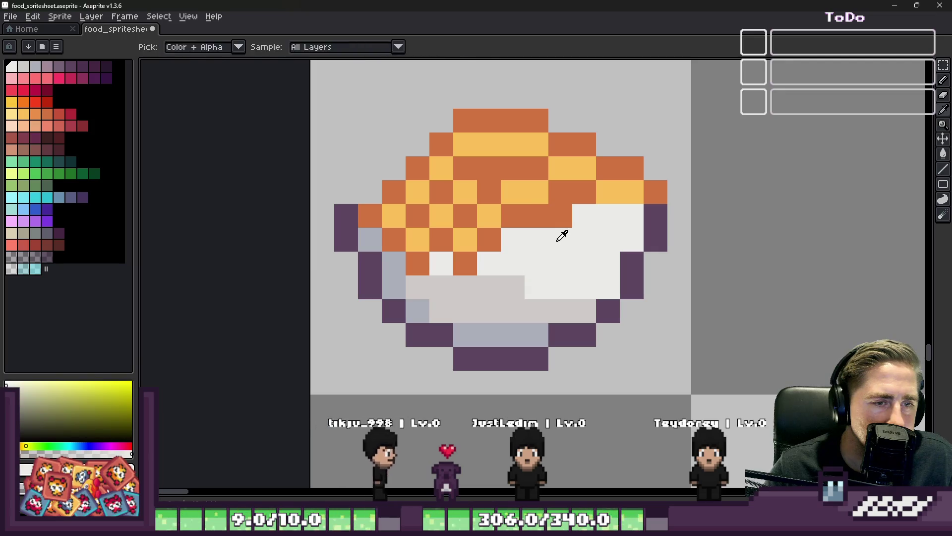
# - Paint an orange column down the right side of the bowl's topping
pyautogui.click(589, 208)
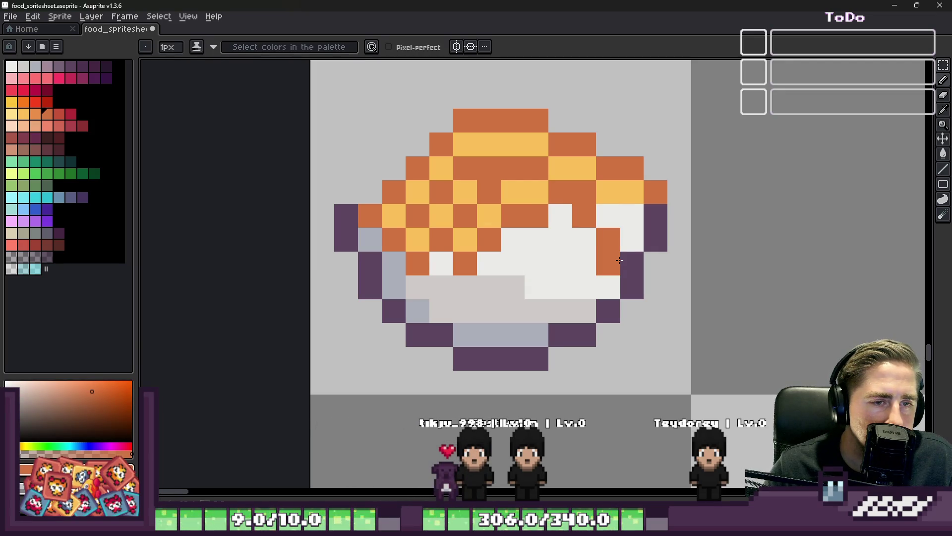
pyautogui.keyDown('alt'); pyautogui.click(561, 215); pyautogui.keyUp('alt')
pyautogui.click(610, 214)
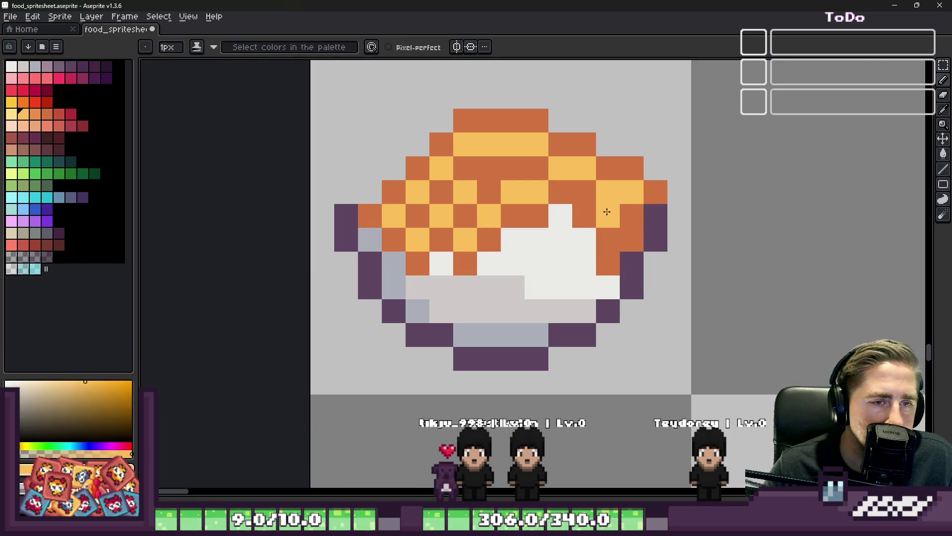
pyautogui.keyDown('alt'); pyautogui.click(586, 193); pyautogui.keyUp('alt')
pyautogui.moveTo(586, 216); pyautogui.dragTo(585, 239)
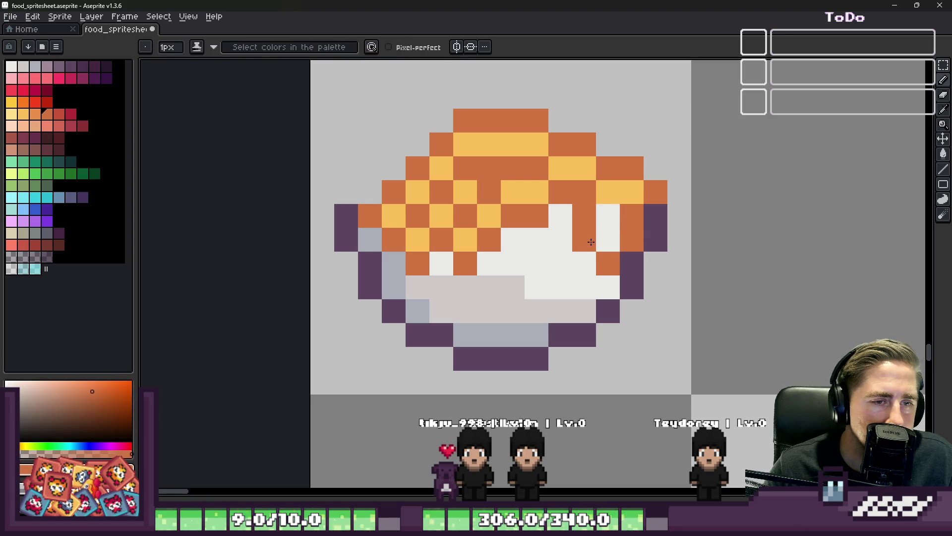
# - Add a yellow cell beside the orange column and recolour another cell orange
pyautogui.keyDown('alt'); pyautogui.click(607, 193); pyautogui.keyUp('alt')
pyautogui.click(604, 217)
pyautogui.keyDown('alt'); pyautogui.click(632, 239); pyautogui.keyUp('alt')
pyautogui.click(624, 204)
pyautogui.scroll(-8, 609, 206)
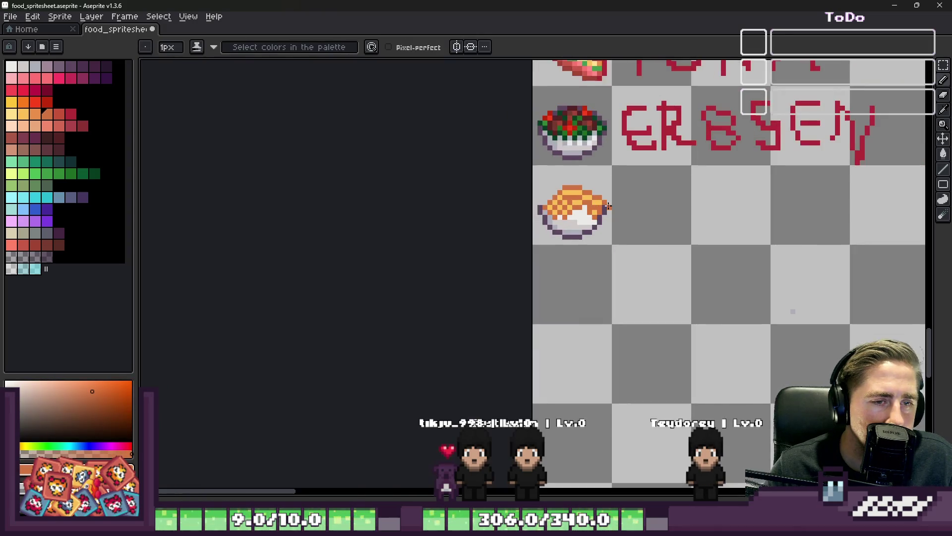
pyautogui.scroll(5, 551, 197)
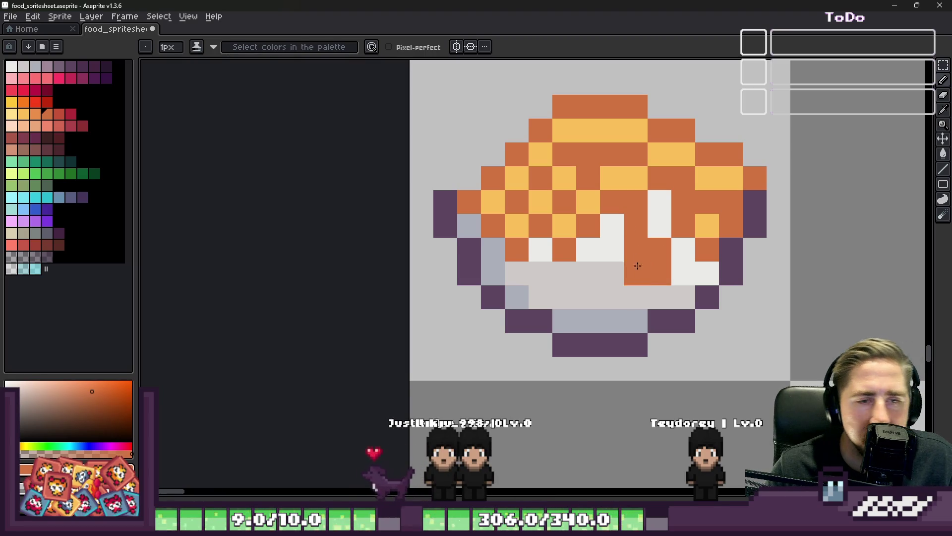
# - Touch up the right edge: one orange pixel to white, one white pixel to light yellow-orange
pyautogui.keyDown('alt'); pyautogui.click(636, 273); pyautogui.keyUp('alt')
pyautogui.click(654, 274)
pyautogui.keyDown('alt'); pyautogui.click(635, 208); pyautogui.keyUp('alt')
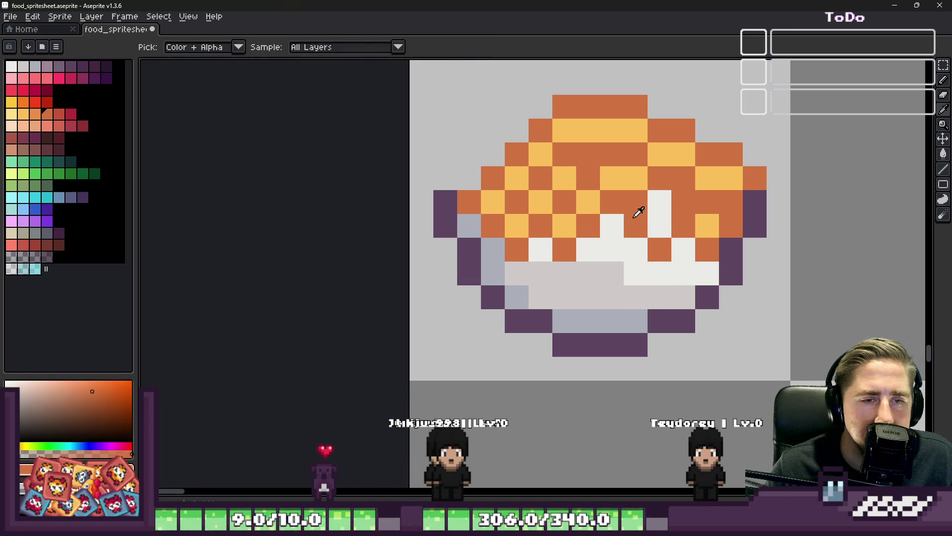
pyautogui.keyDown('alt'); pyautogui.click(631, 174); pyautogui.keyUp('alt')
pyautogui.click(657, 214)
pyautogui.scroll(-4, 460, 244)
# - Copy the filled bowl's lower half into the next cell, nudged one pixel right
pyautogui.press('m')
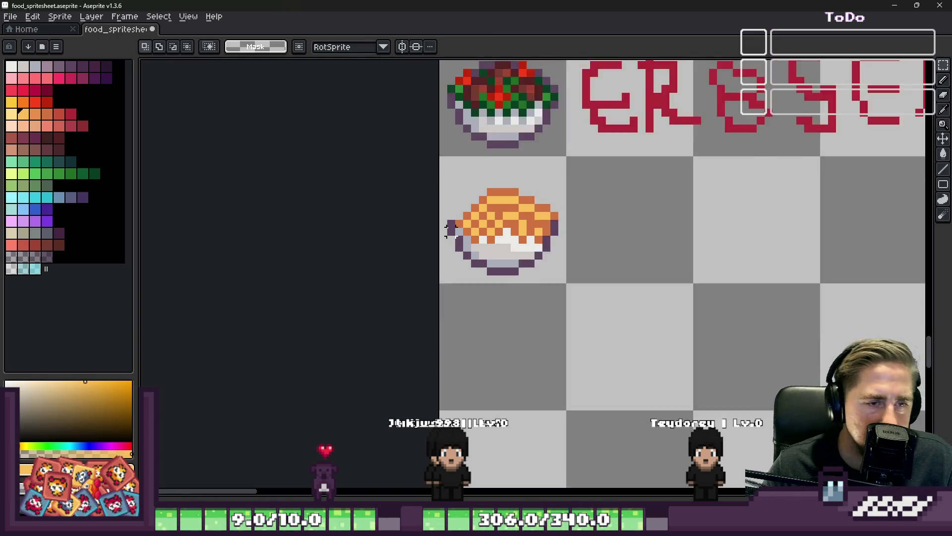
pyautogui.scroll(5, 471, 262)
pyautogui.scroll(-6, 472, 261)
pyautogui.moveTo(393, 177)
pyautogui.mouseDown()
pyautogui.moveTo(549, 298)
pyautogui.moveTo(564, 289)
pyautogui.mouseUp()
pyautogui.moveTo(493, 255)
pyautogui.keyDown('ctrl'); pyautogui.mouseDown()
pyautogui.moveTo(585, 266)
pyautogui.moveTo(682, 242)
pyautogui.mouseUp(); pyautogui.keyUp('ctrl')
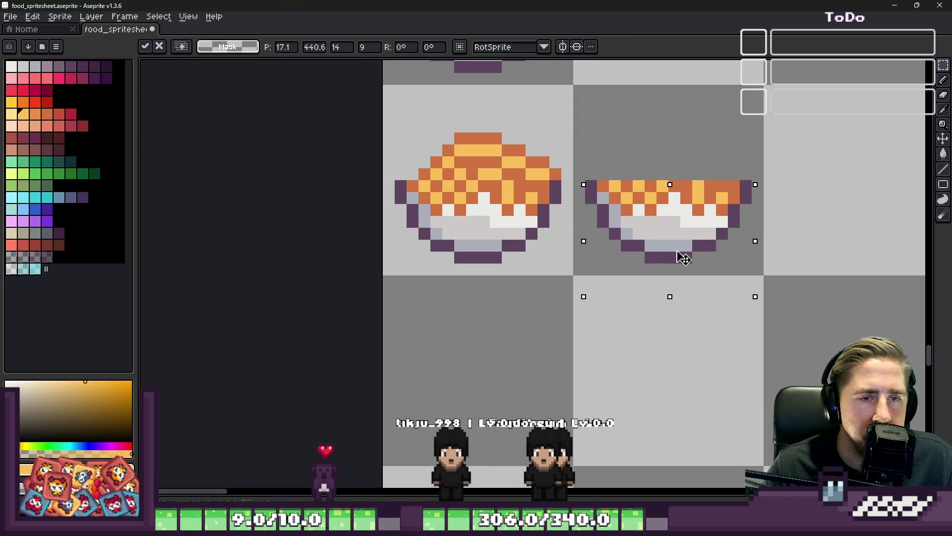
pyautogui.press('Return')
pyautogui.scroll(1, 712, 204)
pyautogui.press('i')
# - Paint the copied bowl's top row purple and its inner top row white
pyautogui.click(471, 169)
pyautogui.press('b')
pyautogui.moveTo(489, 167); pyautogui.dragTo(756, 167)
pyautogui.keyDown('alt'); pyautogui.click(708, 213); pyautogui.keyUp('alt')
pyautogui.click(726, 213)
pyautogui.moveTo(726, 213)
pyautogui.mouseDown()
pyautogui.moveTo(701, 188)
pyautogui.moveTo(545, 193)
pyautogui.mouseUp()
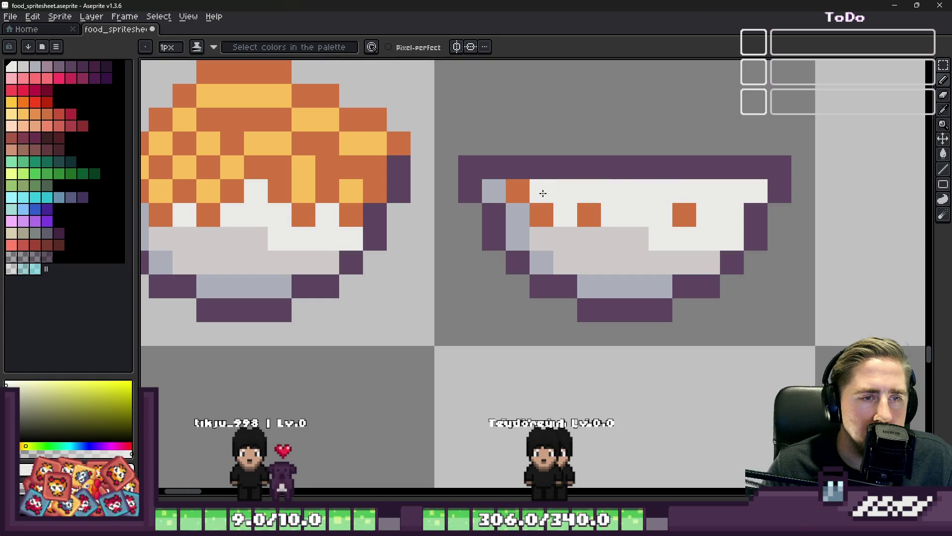
pyautogui.scroll(-3, 683, 210)
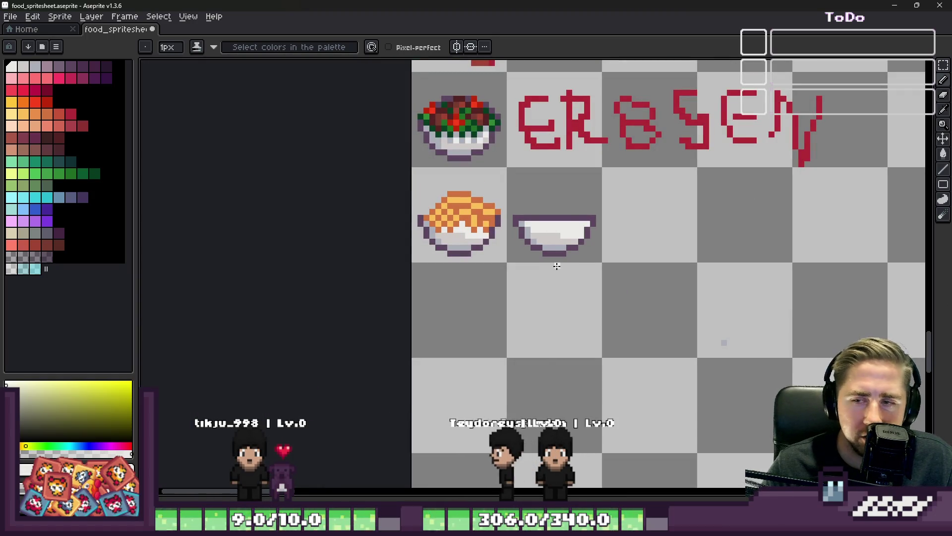
# - Sample the food's orange and light yellow, then set white as the drawing colour
pyautogui.press('m')
pyautogui.scroll(3, 565, 208)
pyautogui.scroll(-2, 562, 248)
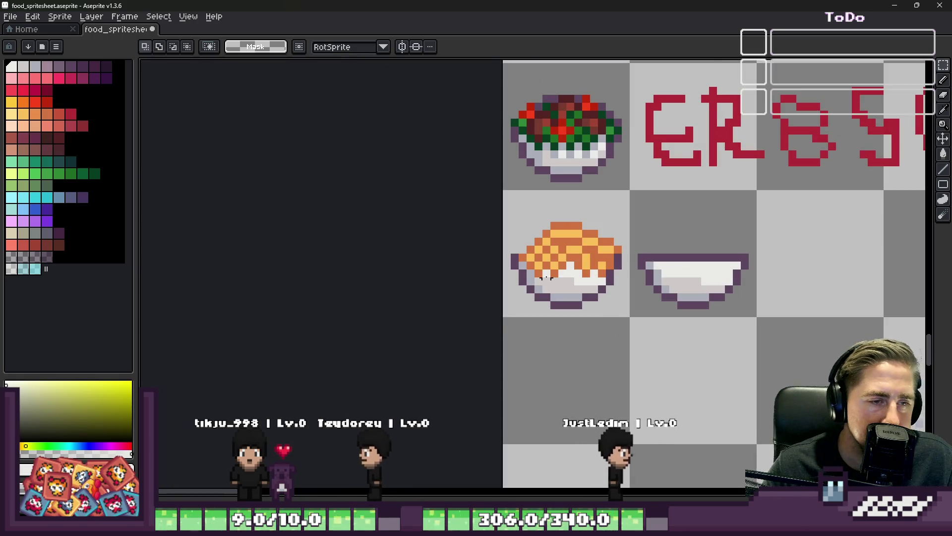
pyautogui.scroll(2, 562, 280)
pyautogui.press('i')
pyautogui.click(550, 131)
pyautogui.press('b')
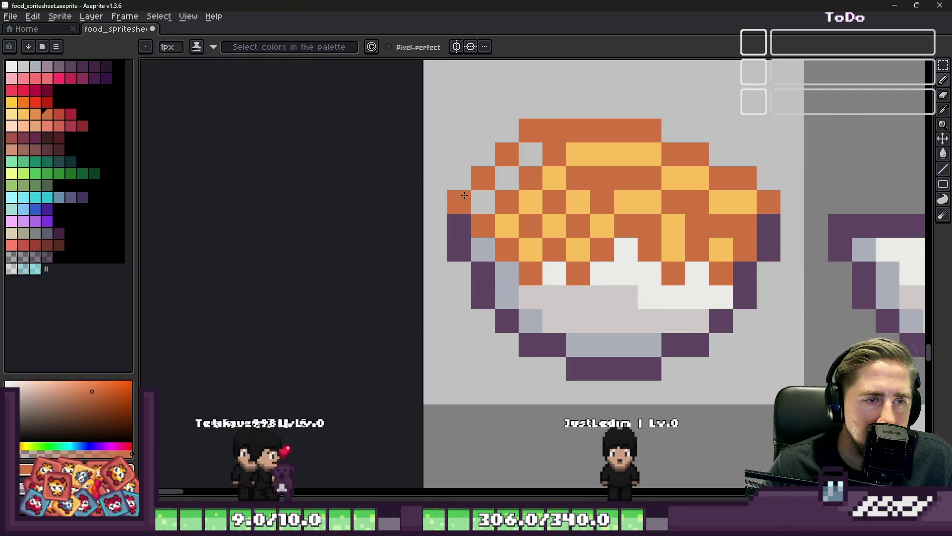
pyautogui.scroll(-1, 461, 208)
pyautogui.keyDown('alt'); pyautogui.click(516, 180); pyautogui.keyUp('alt')
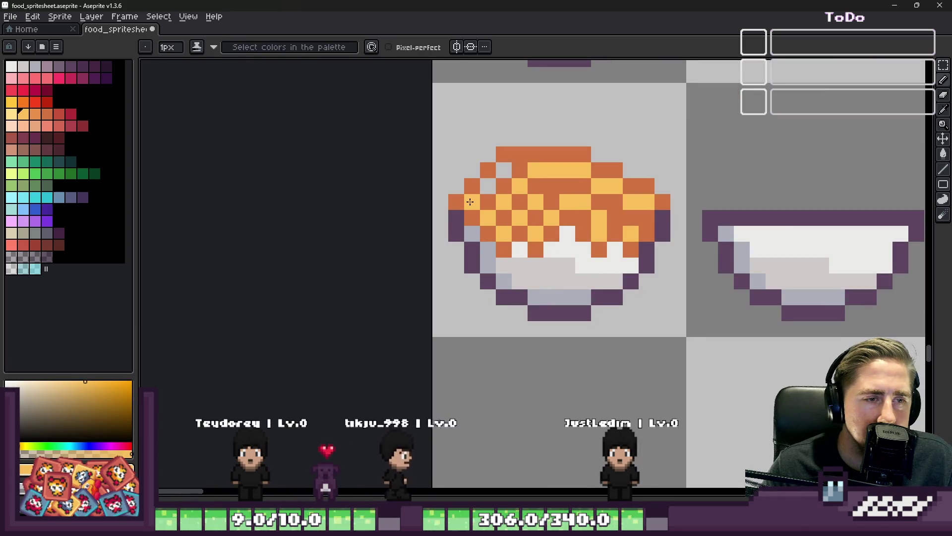
pyautogui.click(15, 64)
pyautogui.scroll(-2, 428, 132)
pyautogui.scroll(4, 579, 114)
# - Paint a white egg shape above the empty bowl
pyautogui.moveTo(656, 122)
pyautogui.mouseDown()
pyautogui.moveTo(691, 164)
pyautogui.moveTo(659, 187)
pyautogui.moveTo(634, 170)
pyautogui.moveTo(629, 207)
pyautogui.moveTo(608, 195)
pyautogui.moveTo(632, 241)
pyautogui.mouseUp()
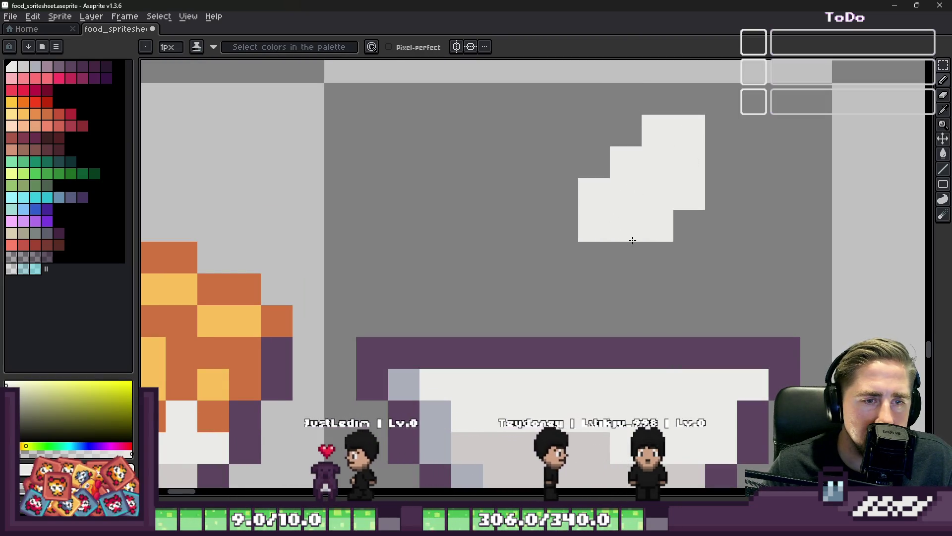
pyautogui.moveTo(573, 198)
pyautogui.mouseDown()
pyautogui.moveTo(590, 168)
pyautogui.moveTo(587, 221)
pyautogui.moveTo(608, 249)
pyautogui.mouseUp()
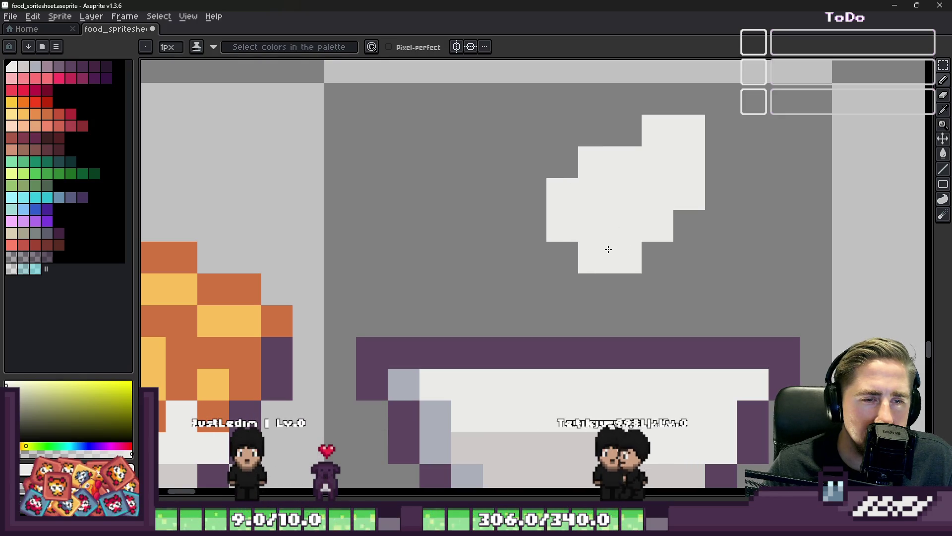
pyautogui.scroll(-6, 609, 249)
pyautogui.scroll(5, 631, 196)
# - Paint a 2x2 orange yolk into the white egg shape
pyautogui.press('i')
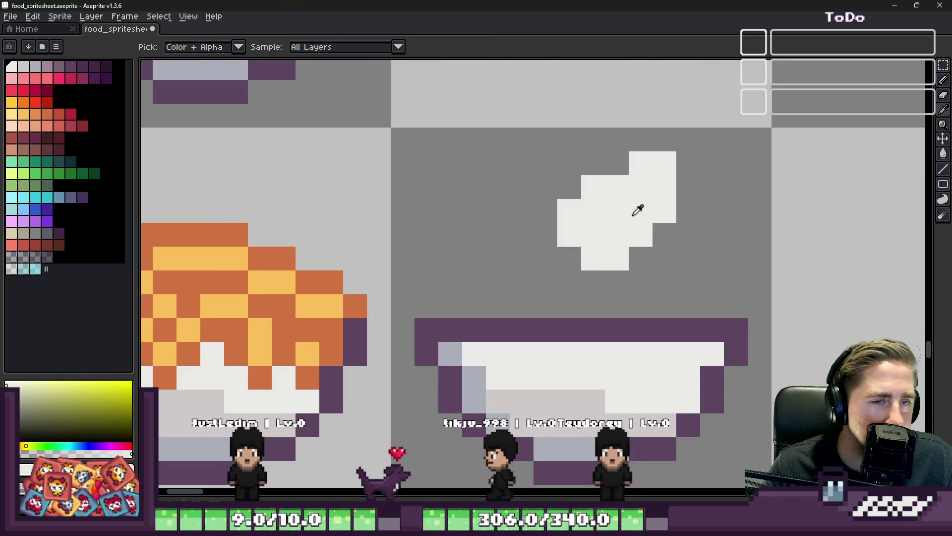
pyautogui.click(12, 102)
pyautogui.press('b')
pyautogui.click(437, 161)
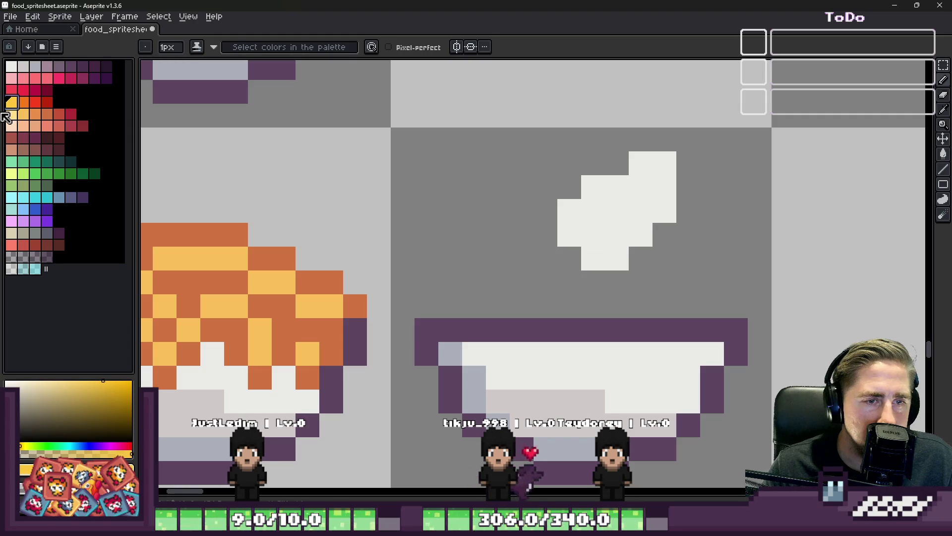
pyautogui.click(24, 102)
pyautogui.click(617, 210)
pyautogui.scroll(3, 617, 209)
pyautogui.moveTo(616, 213)
pyautogui.mouseDown()
pyautogui.moveTo(569, 261)
pyautogui.moveTo(600, 231)
pyautogui.mouseUp()
pyautogui.scroll(-5, 600, 231)
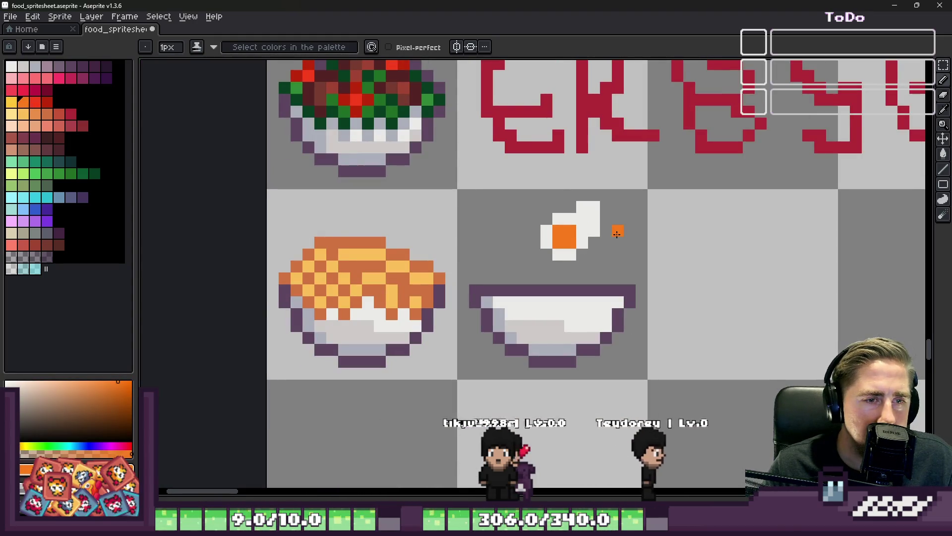
pyautogui.scroll(4, 620, 230)
# - Add white pixels to the first egg, left of its top and below the yolk
pyautogui.press('i')
pyautogui.click(447, 207)
pyautogui.press('b')
pyautogui.click(495, 168)
pyautogui.scroll(-1, 542, 225)
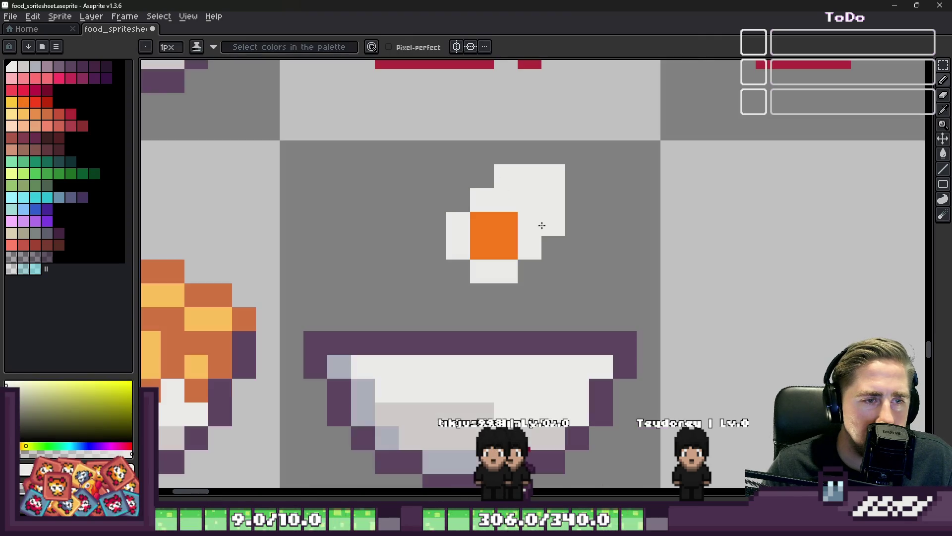
pyautogui.scroll(1, 542, 225)
pyautogui.click(523, 281)
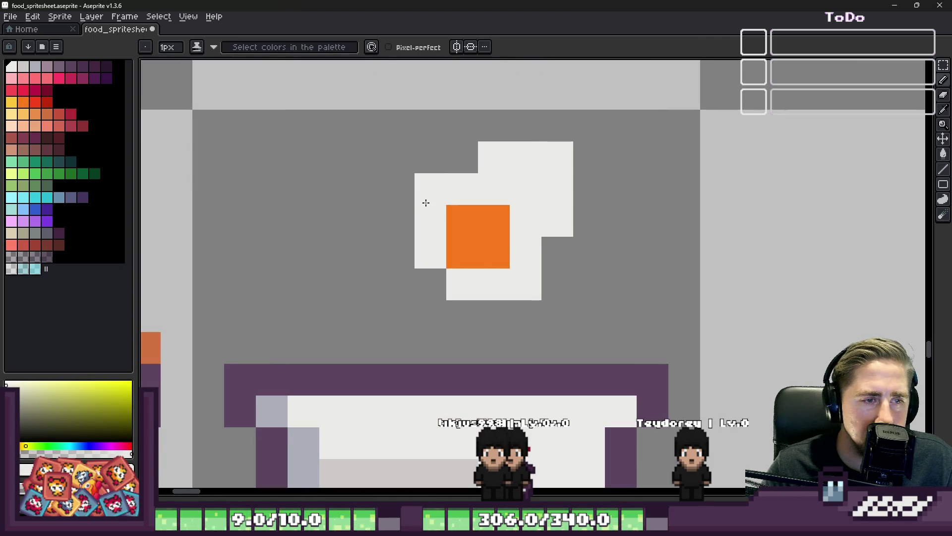
pyautogui.scroll(-1, 425, 269)
# - Erase stray white pixels beside the yolk and at the egg's top
pyautogui.press('e')
pyautogui.scroll(1, 436, 297)
pyautogui.click(515, 237)
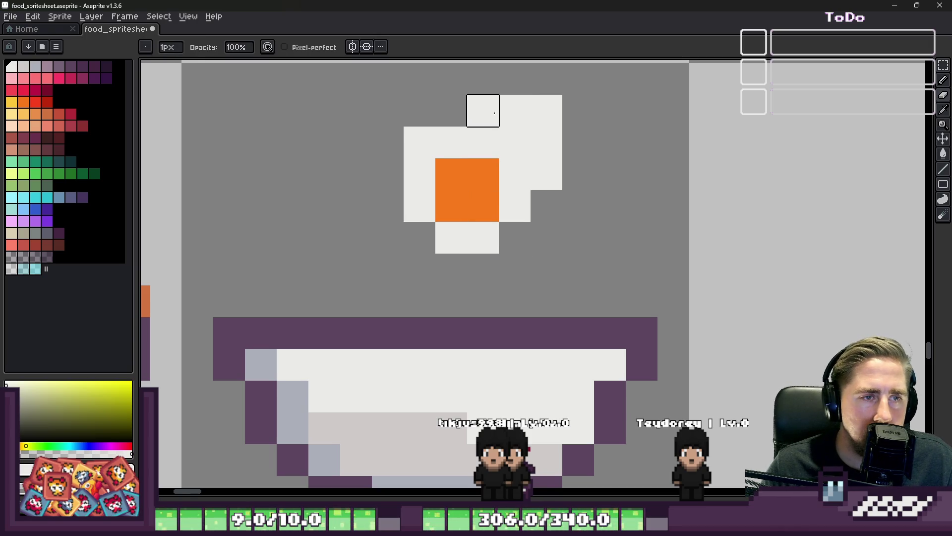
pyautogui.click(546, 174)
pyautogui.press('b')
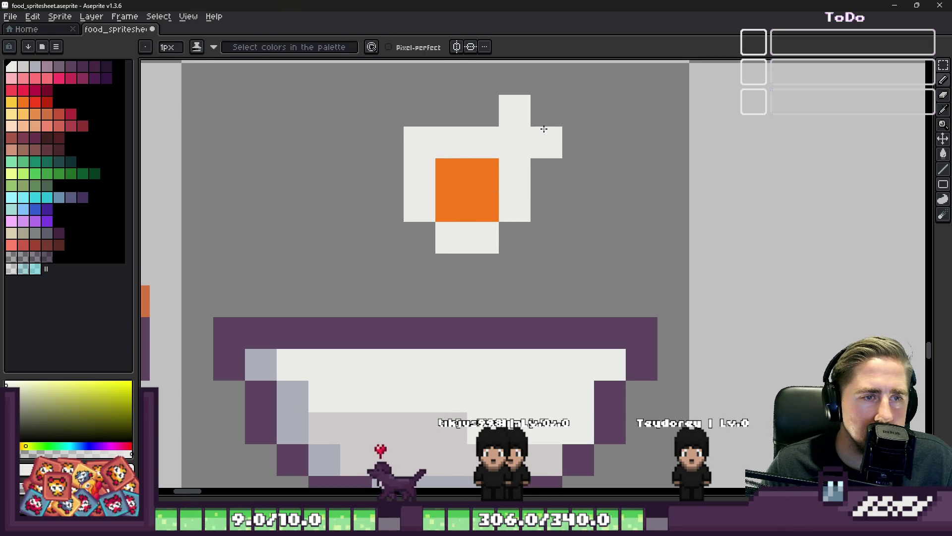
pyautogui.scroll(-3, 505, 115)
pyautogui.scroll(2, 486, 159)
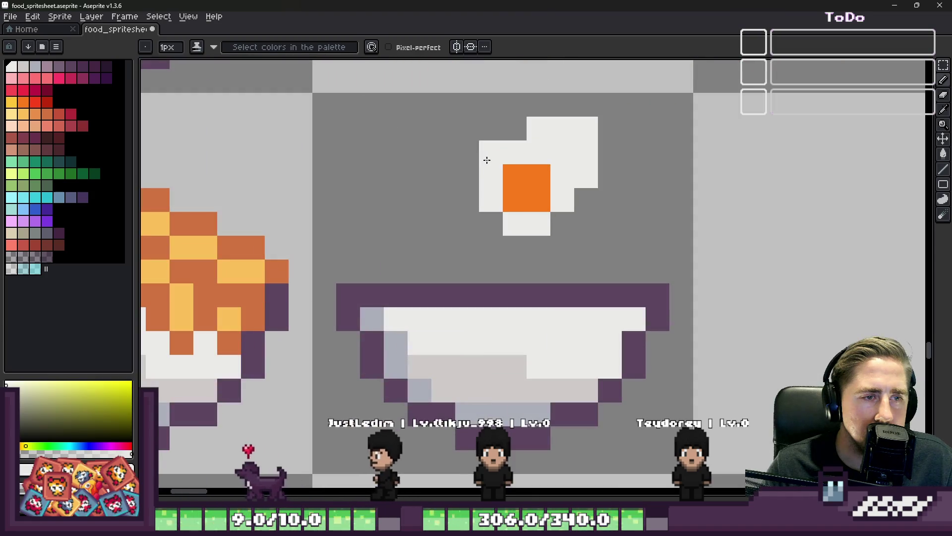
# - Draw a second egg to the right: an orange plus-shaped yolk surrounded by white
pyautogui.press('i')
pyautogui.click(519, 192)
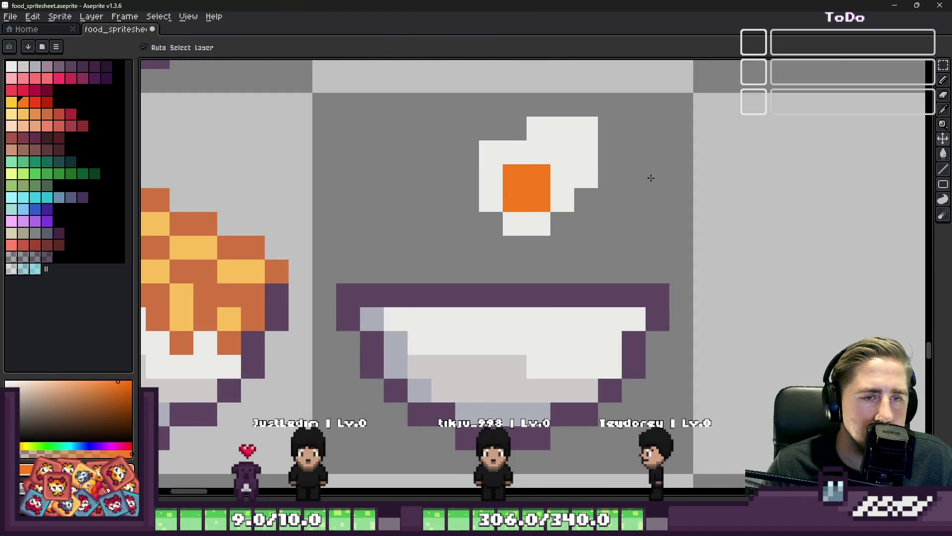
pyautogui.press('b')
pyautogui.click(656, 198)
pyautogui.press('i')
pyautogui.click(560, 181)
pyautogui.press('b')
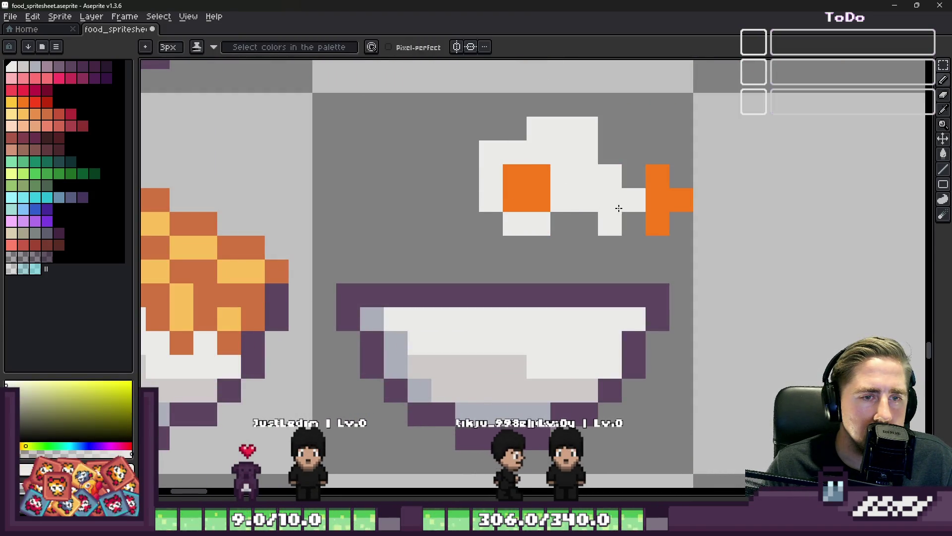
pyautogui.click(658, 248)
pyautogui.moveTo(634, 223)
pyautogui.mouseDown()
pyautogui.moveTo(611, 223)
pyautogui.moveTo(633, 170)
pyautogui.moveTo(655, 147)
pyautogui.moveTo(679, 165)
pyautogui.mouseUp()
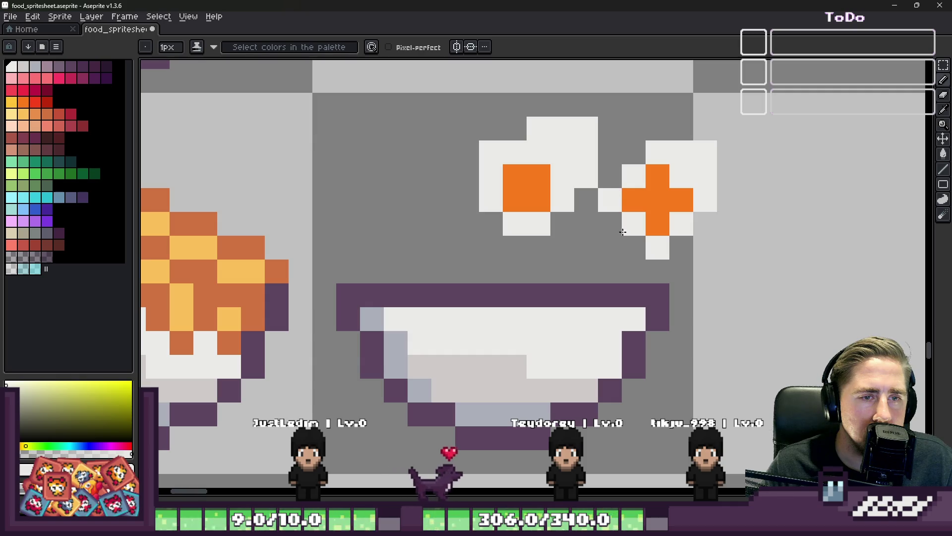
# - Erase the white pixel left of the second yolk and select the second egg
pyautogui.rightClick(610, 173)
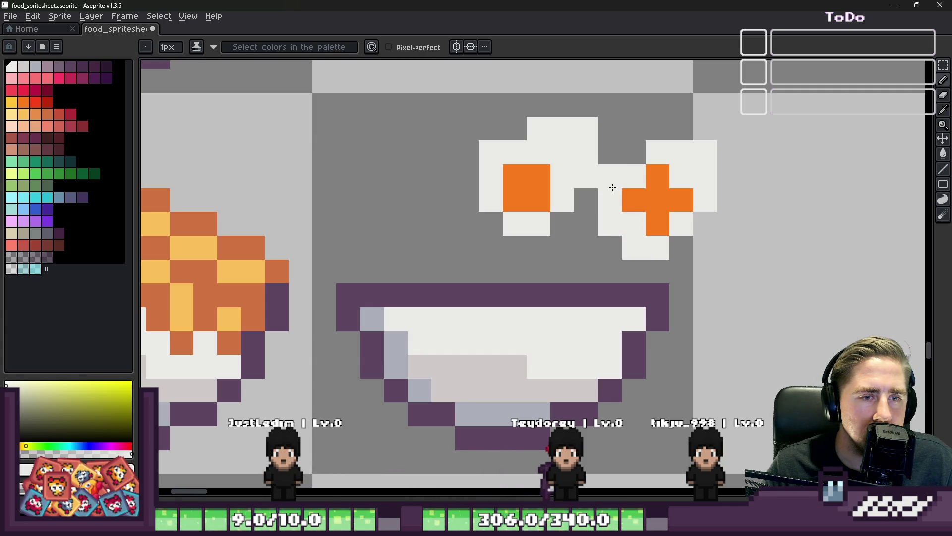
pyautogui.scroll(-5, 611, 210)
pyautogui.scroll(5, 587, 148)
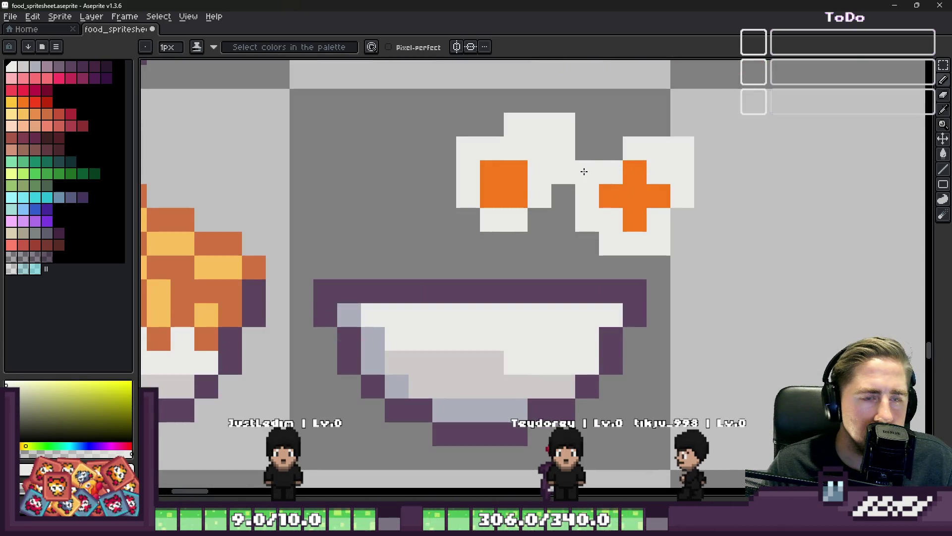
pyautogui.press('m')
pyautogui.moveTo(587, 148); pyautogui.dragTo(694, 255)
# - Shift the selected second egg further right and commit its position
pyautogui.moveTo(573, 134); pyautogui.dragTo(696, 257)
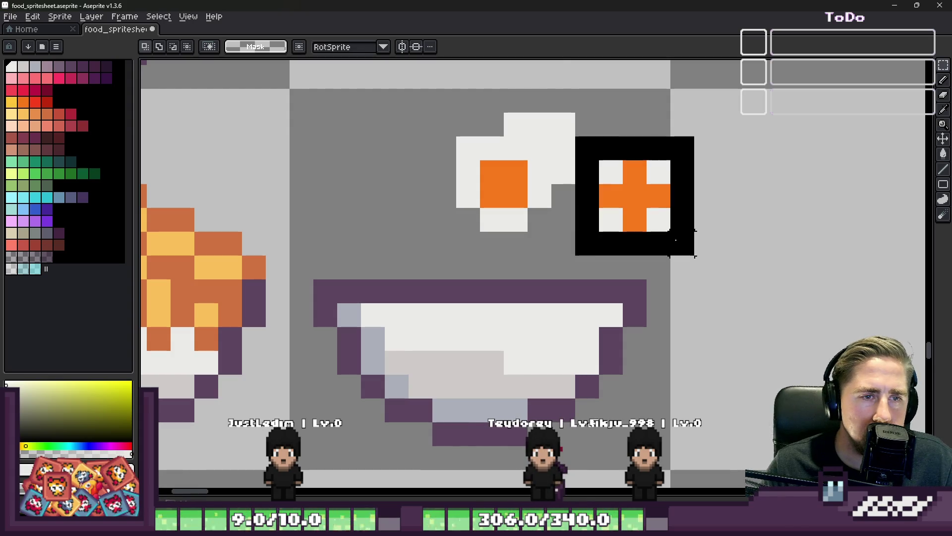
pyautogui.moveTo(636, 215); pyautogui.dragTo(659, 214)
pyautogui.press('Right')
pyautogui.press('Right')
pyautogui.press('Right')
pyautogui.hotkey('ctrl', 'd')
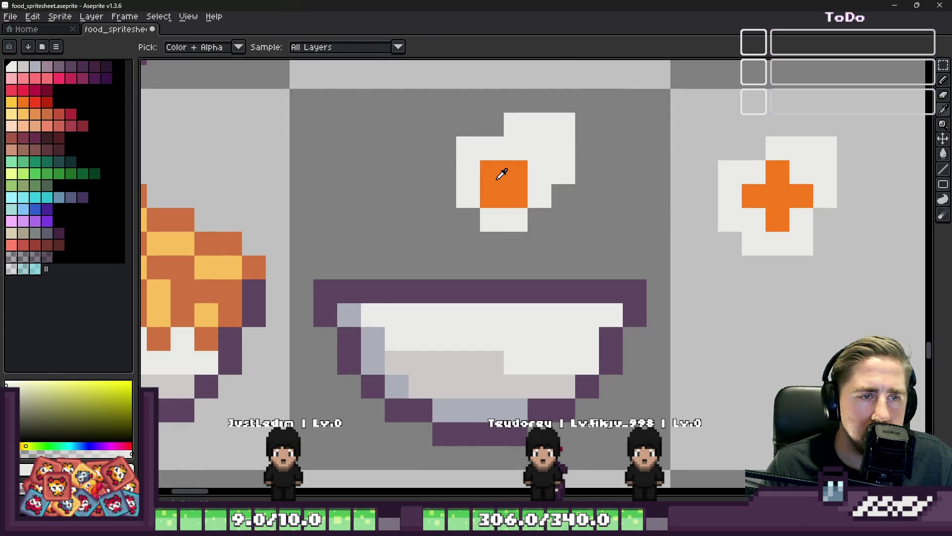
# - Trim the first egg's white with a 1px pencil, greying a corner and filling gaps
pyautogui.keyDown('alt'); pyautogui.click(507, 181); pyautogui.keyUp('alt')
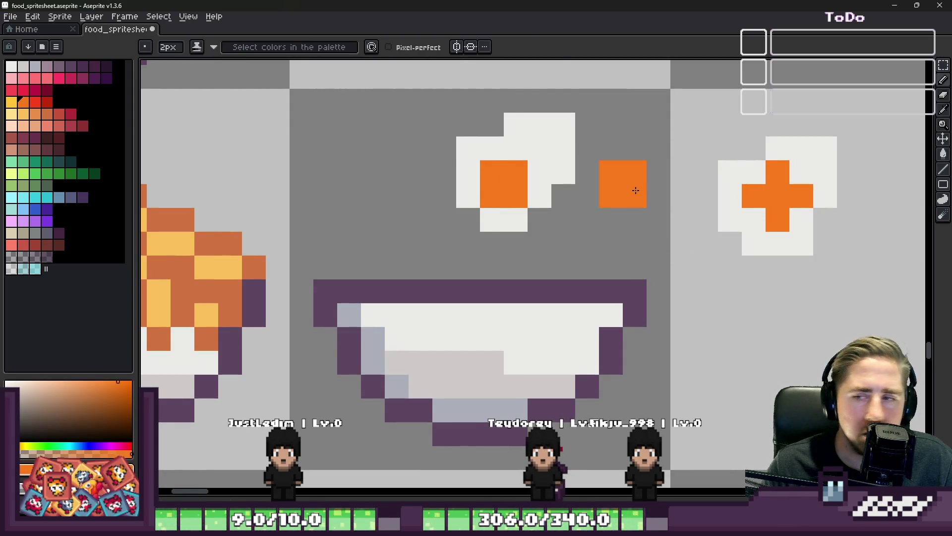
pyautogui.keyDown('alt'); pyautogui.click(506, 218); pyautogui.keyUp('alt')
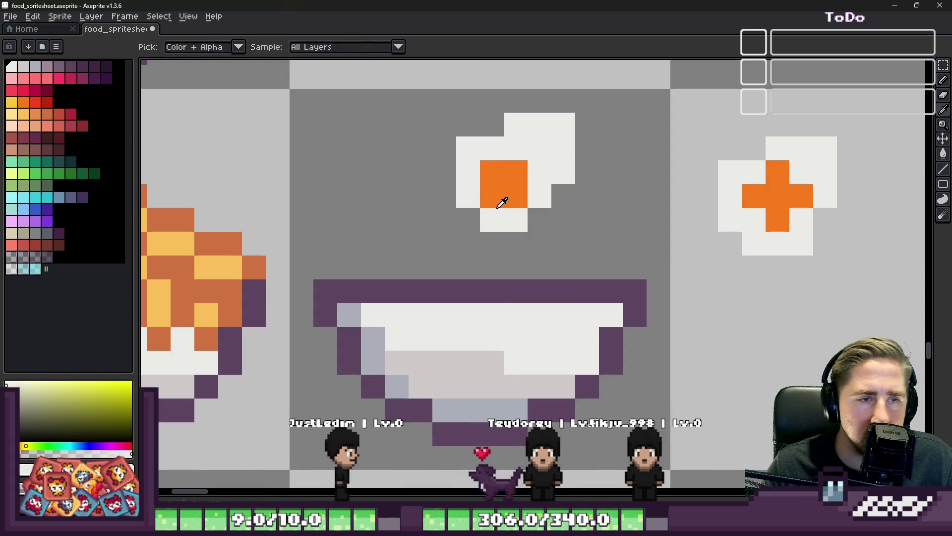
pyautogui.press('-')
pyautogui.keyDown('alt'); pyautogui.click(469, 218); pyautogui.keyUp('alt')
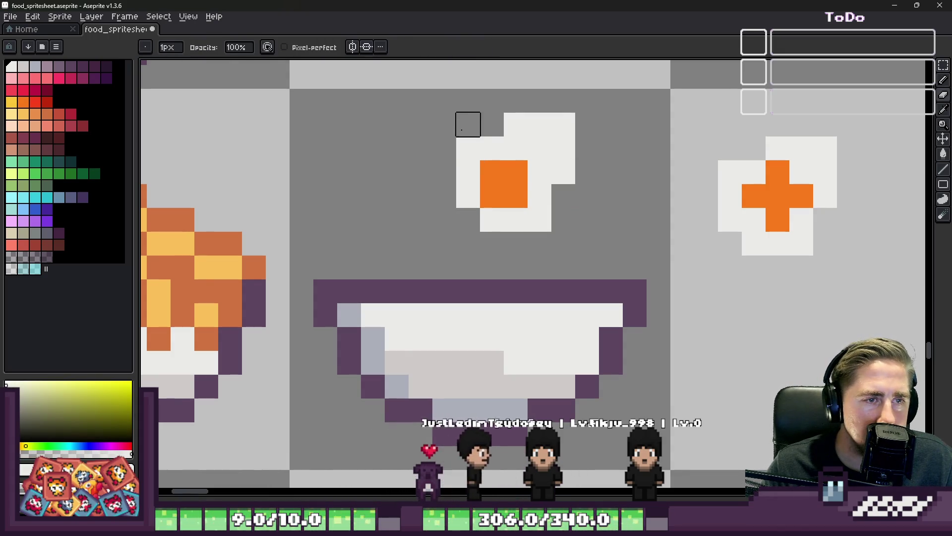
pyautogui.click(519, 129)
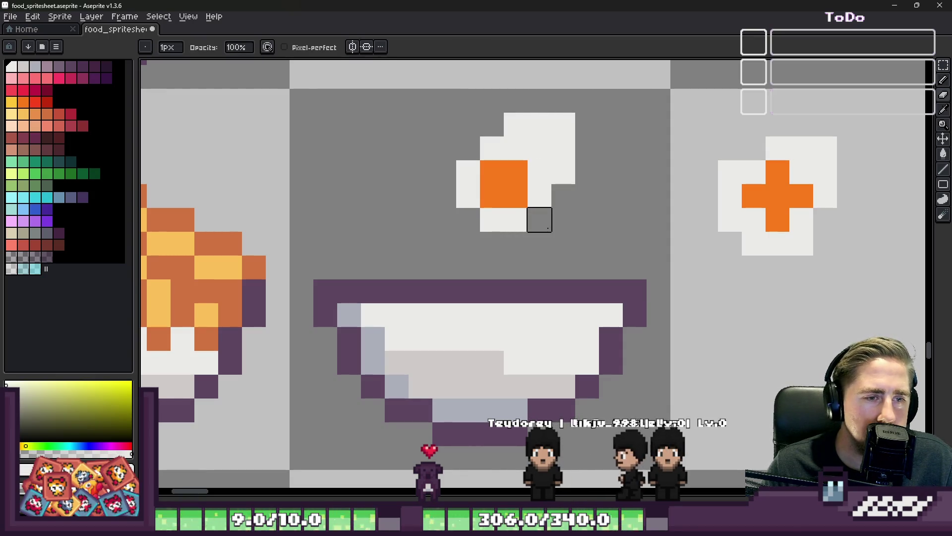
pyautogui.press('alt')
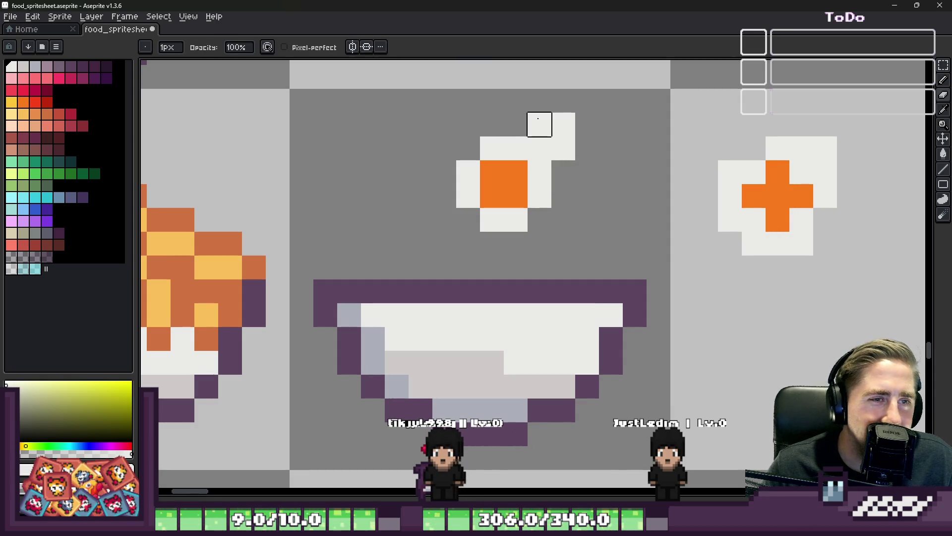
pyautogui.click(539, 124)
pyautogui.press('alt')
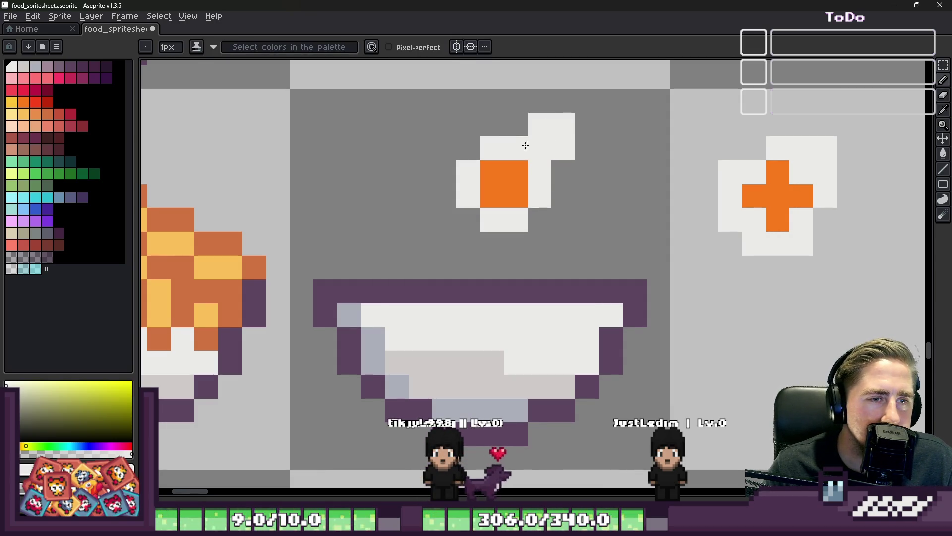
pyautogui.click(563, 172)
pyautogui.scroll(-2, 545, 169)
pyautogui.scroll(1, 521, 173)
pyautogui.scroll(-2, 506, 176)
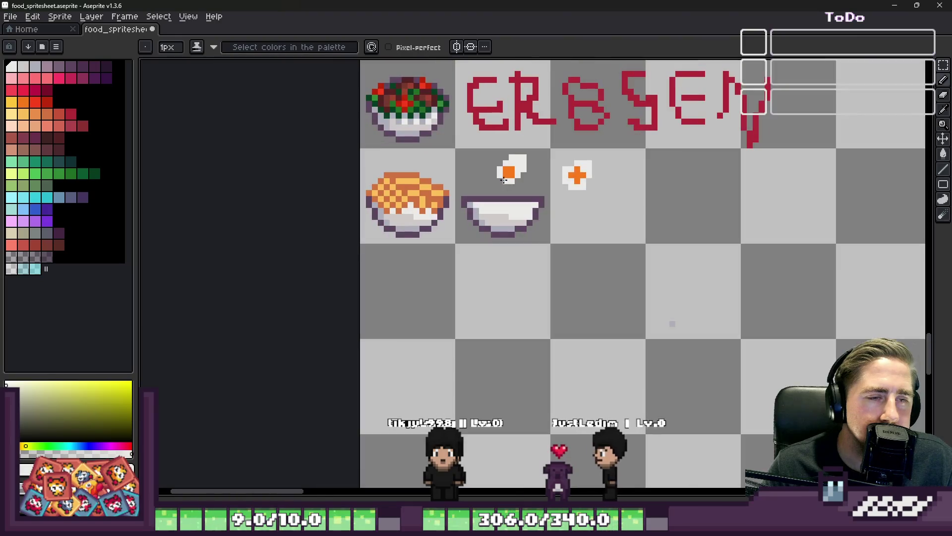
# - Paint one more egg pixel white, then undo the white pixel covering the yolk
pyautogui.click(503, 177)
pyautogui.scroll(3, 503, 177)
pyautogui.hotkey('ctrl', 'z')
pyautogui.scroll(-1, 482, 163)
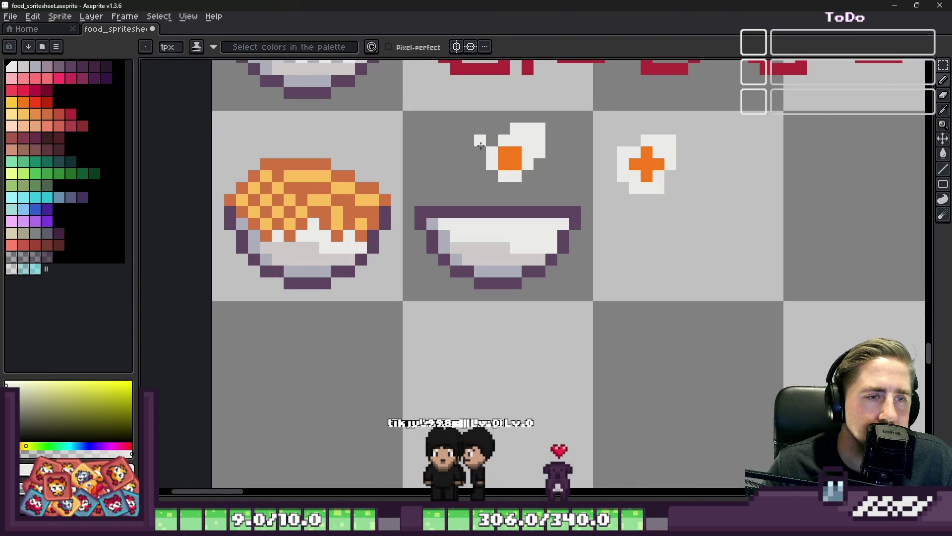
# - Select the fried egg and cancel a trial copy move, leaving it above the bowl
pyautogui.press('m')
pyautogui.moveTo(480, 128); pyautogui.dragTo(548, 187)
pyautogui.scroll(-2, 487, 159)
pyautogui.scroll(2, 404, 162)
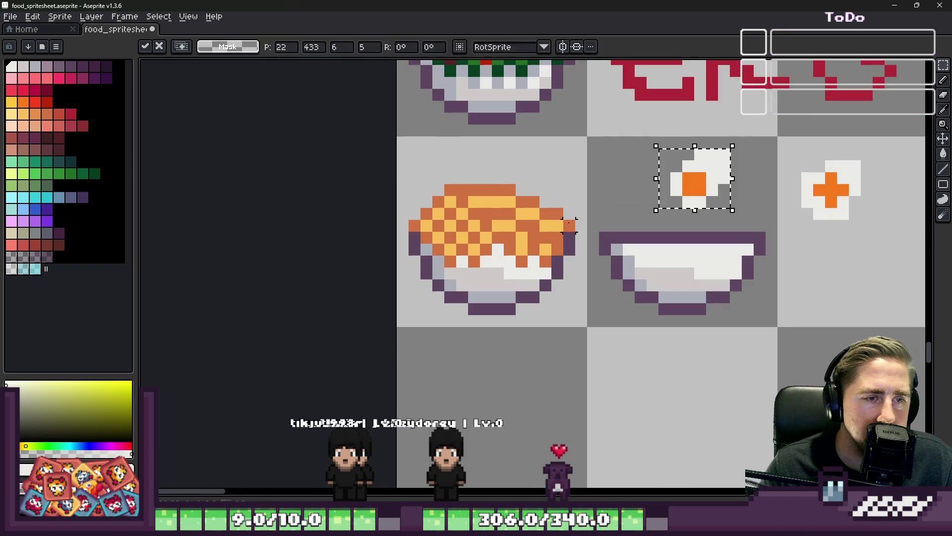
pyautogui.moveTo(704, 182); pyautogui.dragTo(625, 168)
pyautogui.press('Escape')
pyautogui.scroll(1, 724, 195)
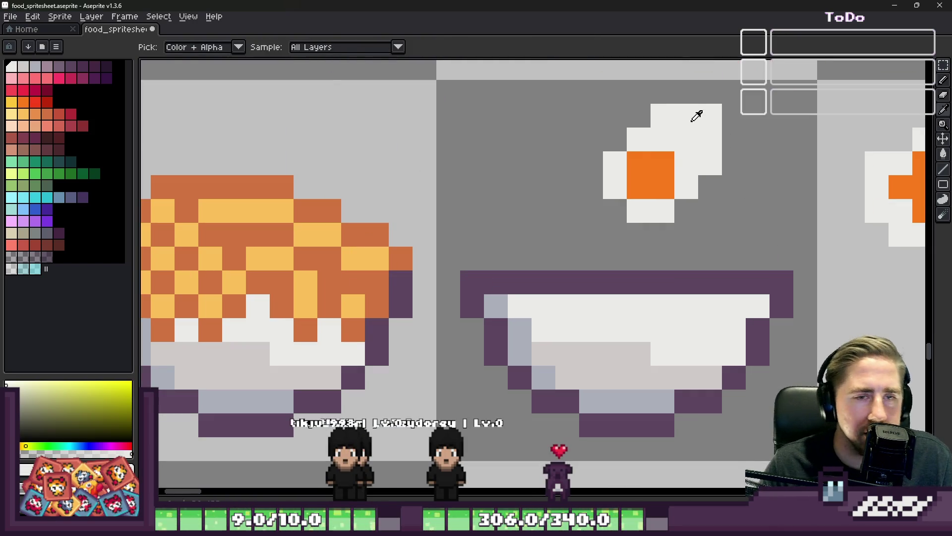
# - Pencil mauve outline pixels around the fried egg's white
pyautogui.click(49, 71)
pyautogui.press('b')
pyautogui.click(600, 147)
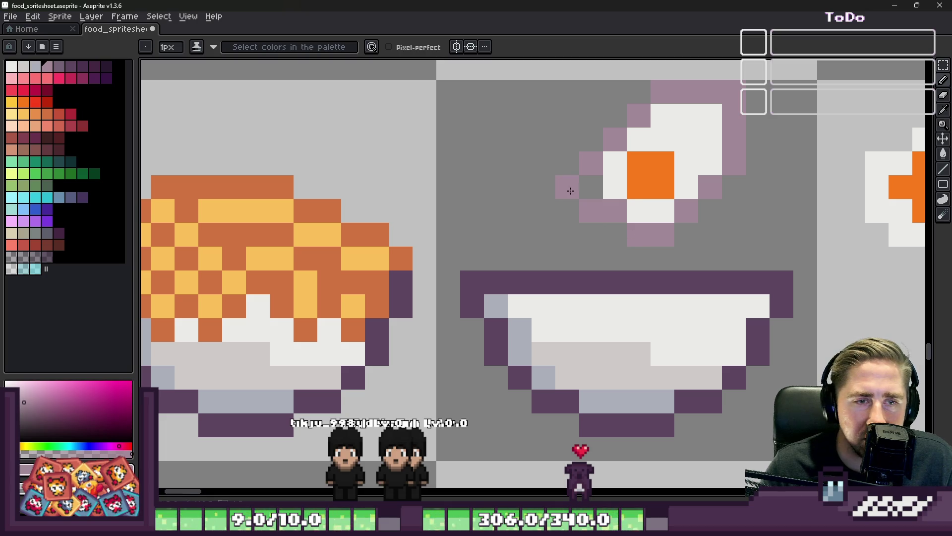
pyautogui.scroll(-3, 575, 194)
pyautogui.scroll(3, 613, 174)
pyautogui.click(575, 221)
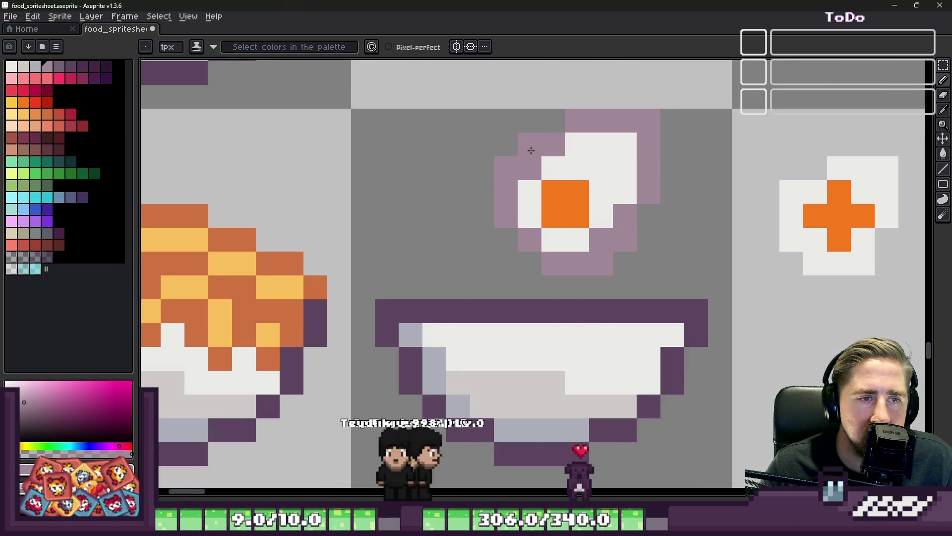
# - Repaint stray outline pixels with egg white and add mauve left of the yolk
pyautogui.keyDown('alt'); pyautogui.click(525, 189); pyautogui.keyUp('alt')
pyautogui.click(529, 168)
pyautogui.click(601, 239)
pyautogui.click(625, 239)
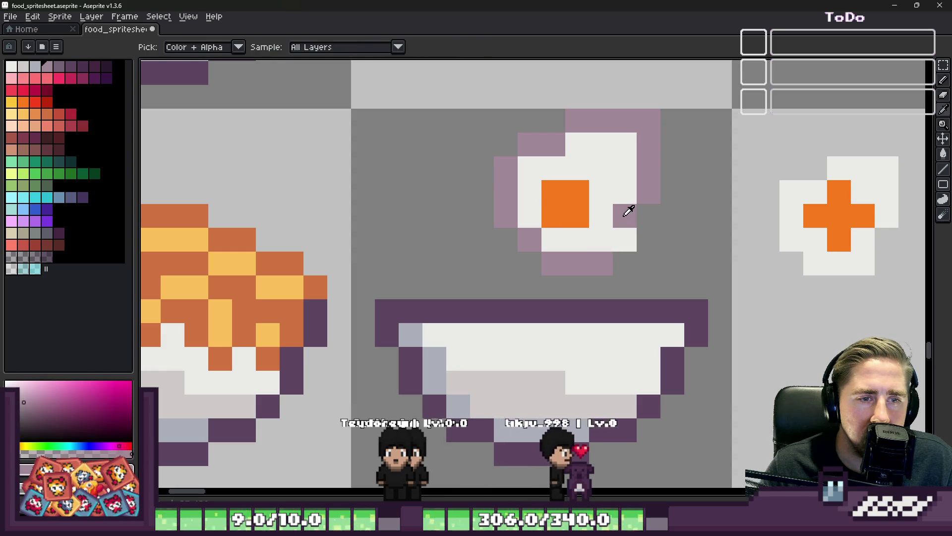
pyautogui.scroll(-4, 570, 208)
pyautogui.scroll(3, 571, 203)
pyautogui.click(560, 193)
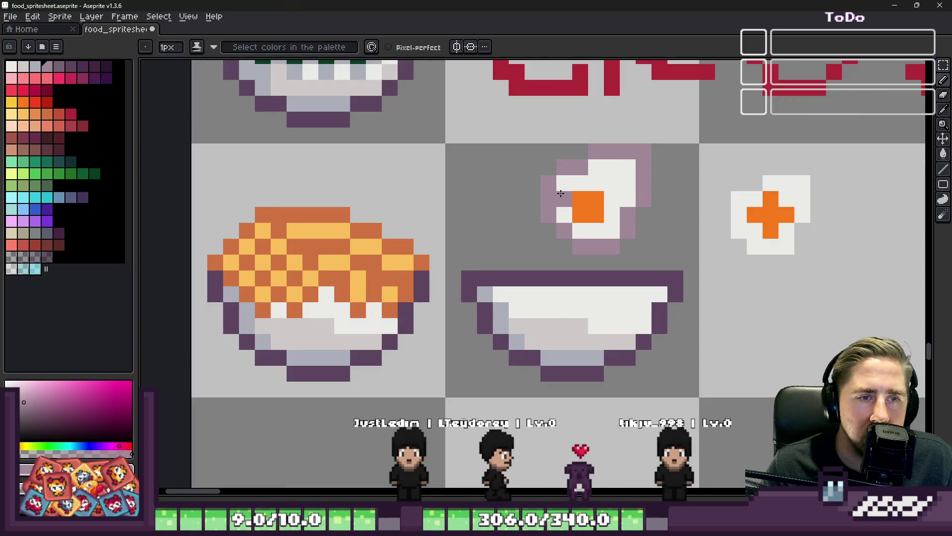
# - Marquee-select the outlined egg sprite, then deselect it
pyautogui.press('m')
pyautogui.moveTo(545, 149); pyautogui.dragTo(643, 241)
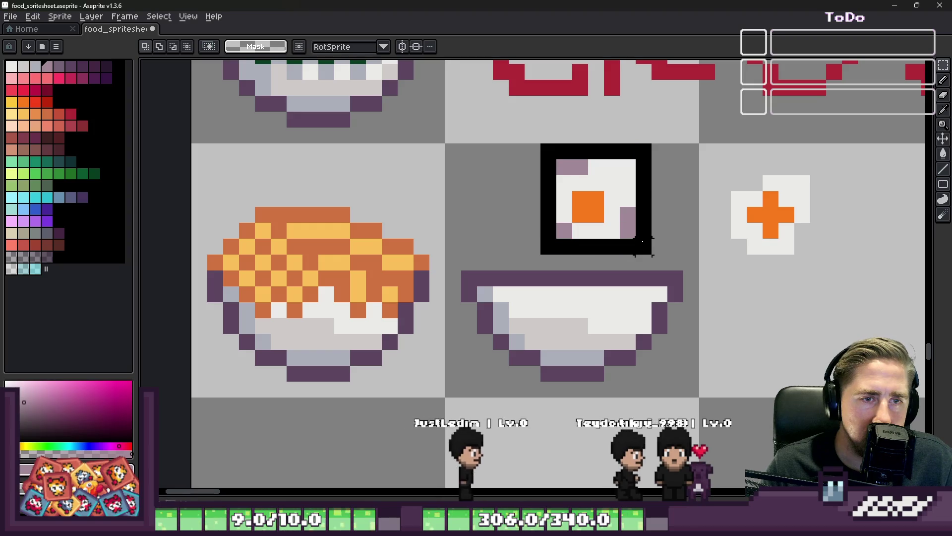
pyautogui.hotkey('ctrl', 'd')
pyautogui.press('b')
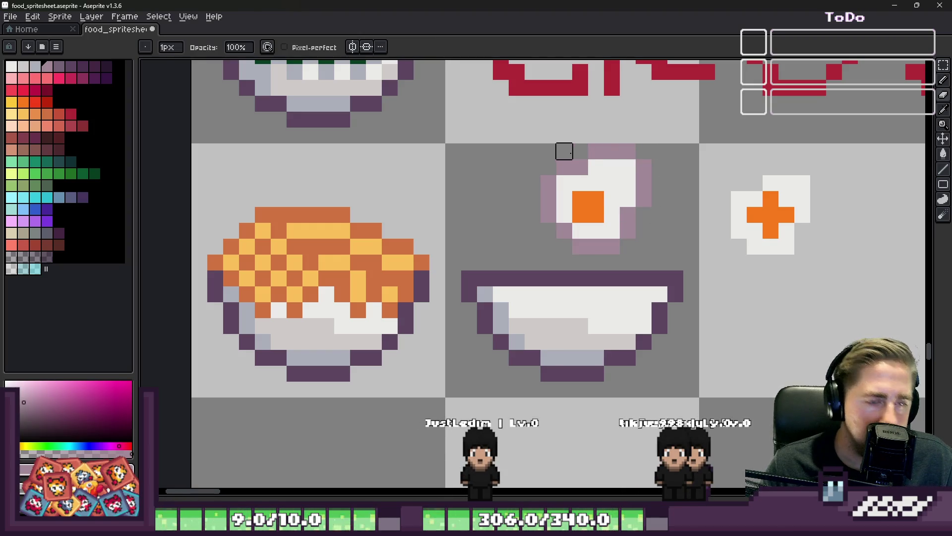
# - Touch up the egg edge with a white pixel and light purple outline pixels
pyautogui.scroll(2, 551, 213)
pyautogui.press('i')
pyautogui.click(571, 227)
pyautogui.click(572, 238)
pyautogui.keyDown('alt'); pyautogui.click(553, 206); pyautogui.keyUp('alt')
pyautogui.click(576, 270)
pyautogui.click(516, 216)
pyautogui.scroll(-7, 521, 213)
pyautogui.scroll(1, 529, 211)
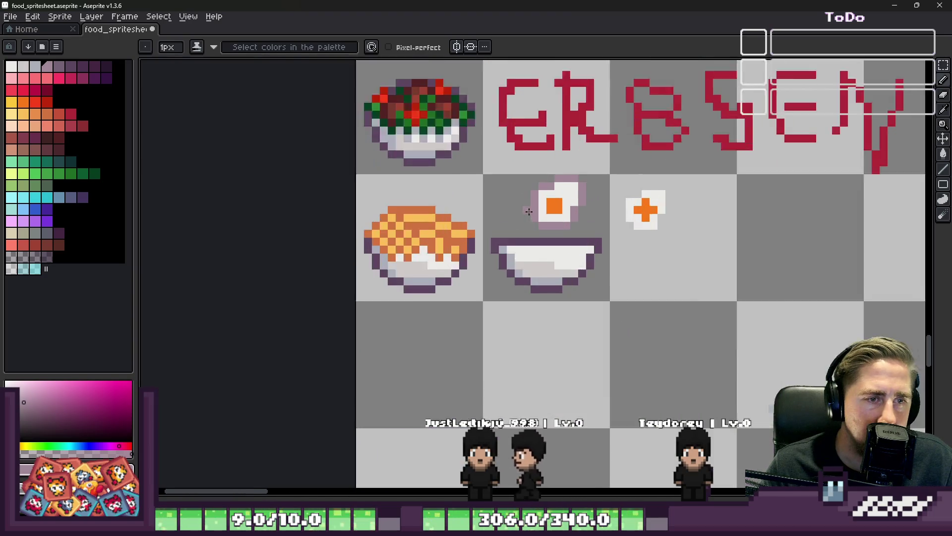
pyautogui.scroll(3, 529, 211)
# - Turn the finished egg into a brush and stamp it onto the pasta bowl
pyautogui.press('m')
pyautogui.moveTo(538, 104); pyautogui.dragTo(701, 266)
pyautogui.scroll(-3, 597, 253)
pyautogui.scroll(3, 525, 270)
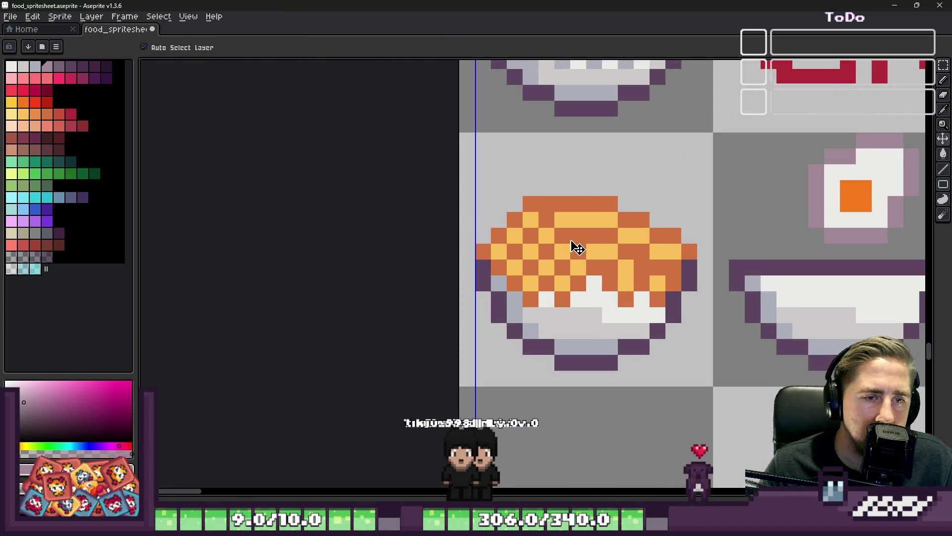
pyautogui.hotkey('ctrl', 'b')
pyautogui.click(547, 226)
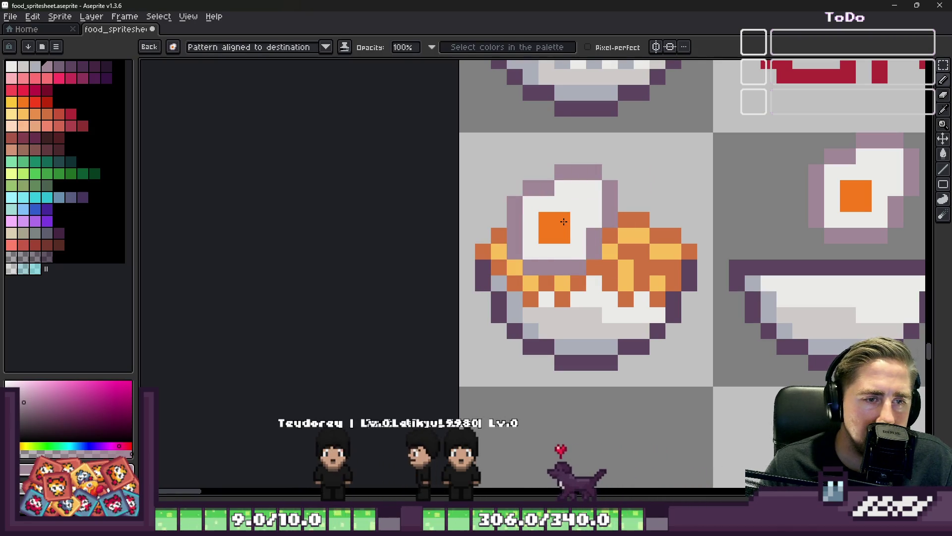
# - Retouch the stamped egg, painting a yolk pixel white and a mauve pixel yellow
pyautogui.scroll(-4, 546, 216)
pyautogui.press('Escape')
pyautogui.scroll(9, 570, 198)
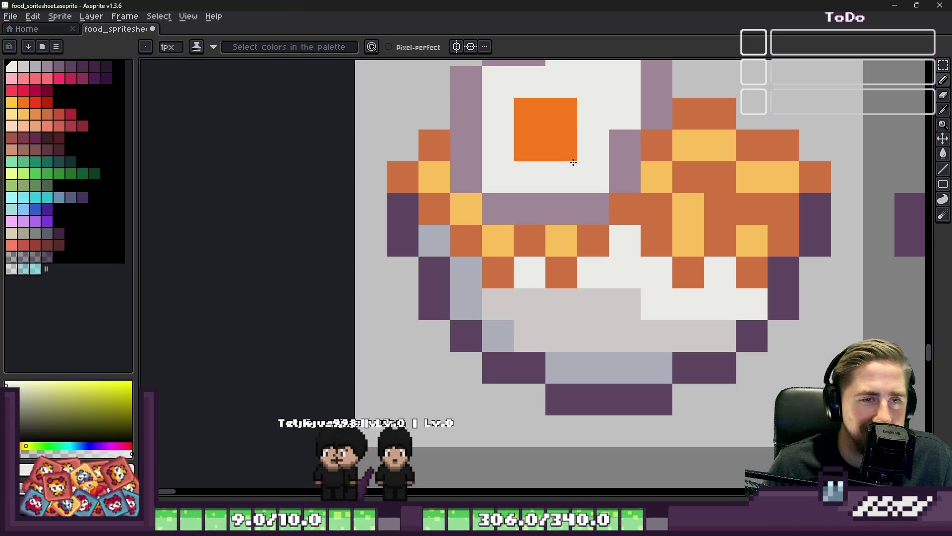
pyautogui.click(570, 157)
pyautogui.scroll(-4, 571, 159)
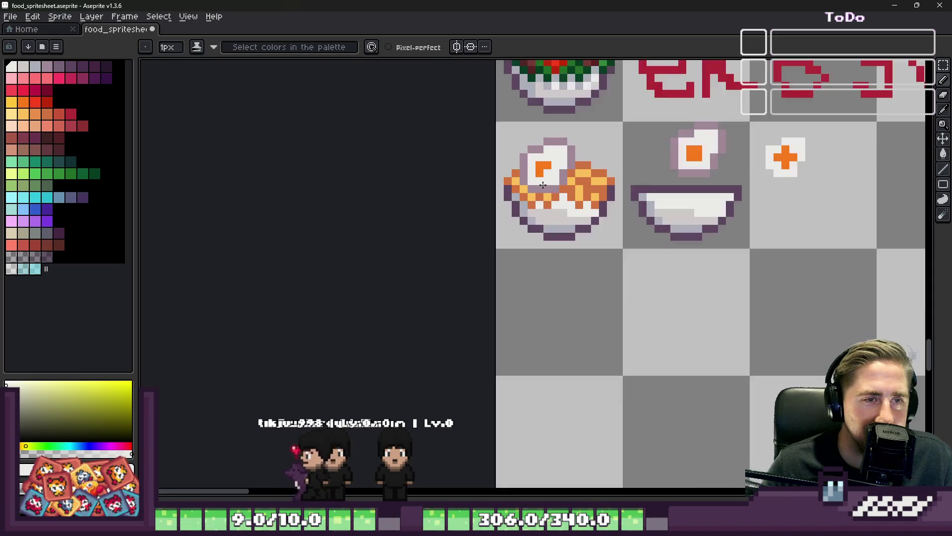
pyautogui.scroll(4, 550, 191)
pyautogui.keyDown('alt'); pyautogui.click(554, 195); pyautogui.keyUp('alt')
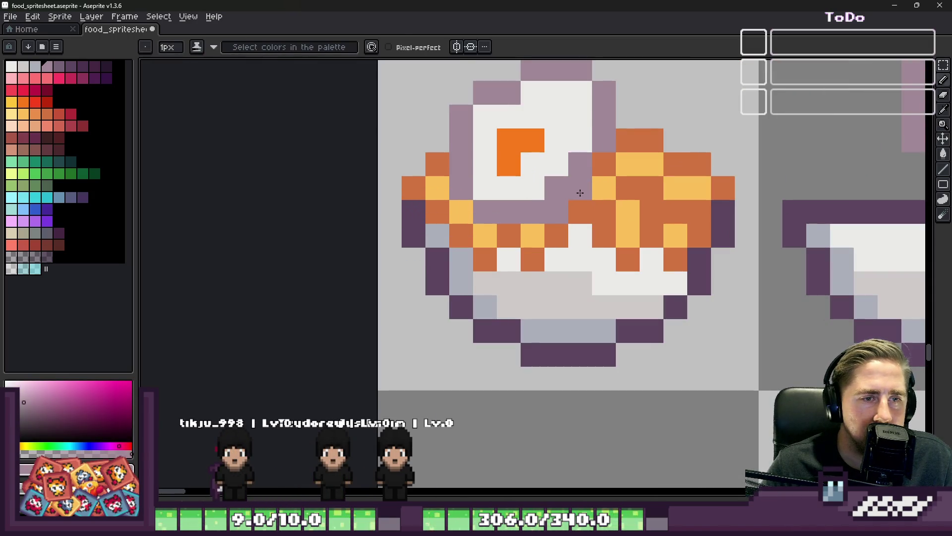
pyautogui.keyDown('alt'); pyautogui.click(600, 183); pyautogui.keyUp('alt')
pyautogui.click(582, 190)
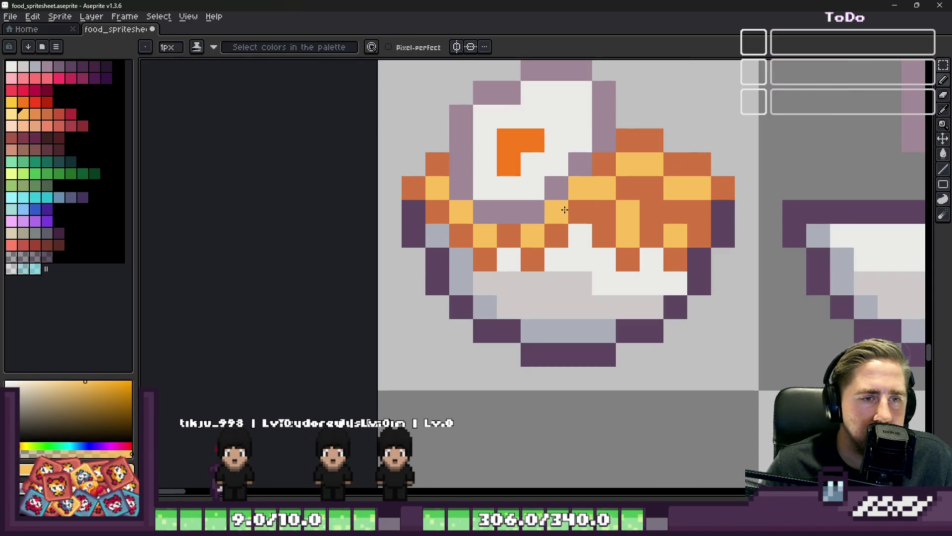
# - Shade the stamped egg white's edge light grey
pyautogui.scroll(-8, 565, 210)
pyautogui.scroll(5, 447, 220)
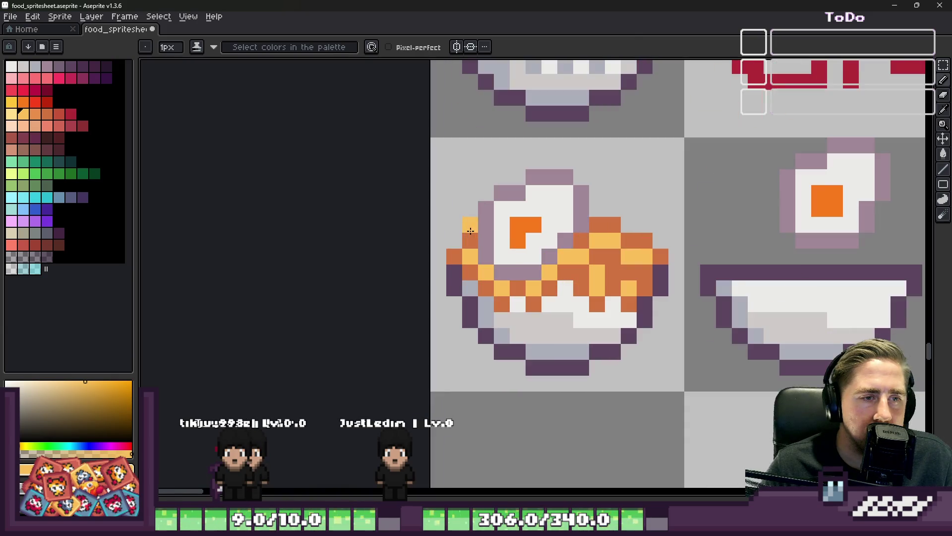
pyautogui.keyDown('alt'); pyautogui.click(523, 229); pyautogui.keyUp('alt')
pyautogui.scroll(-4, 522, 229)
pyautogui.scroll(-4, 473, 227)
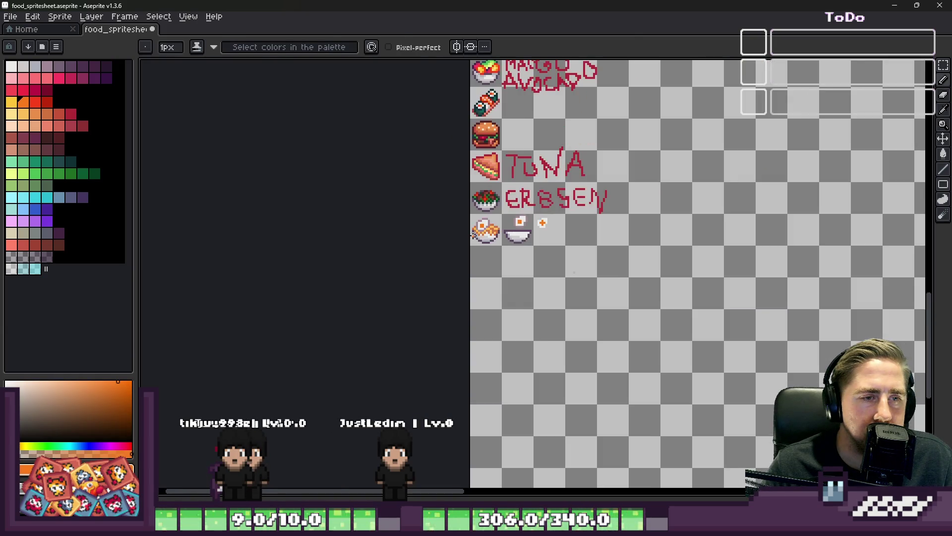
pyautogui.scroll(5, 483, 233)
pyautogui.scroll(5, 490, 254)
pyautogui.keyDown('alt'); pyautogui.click(536, 132); pyautogui.keyUp('alt')
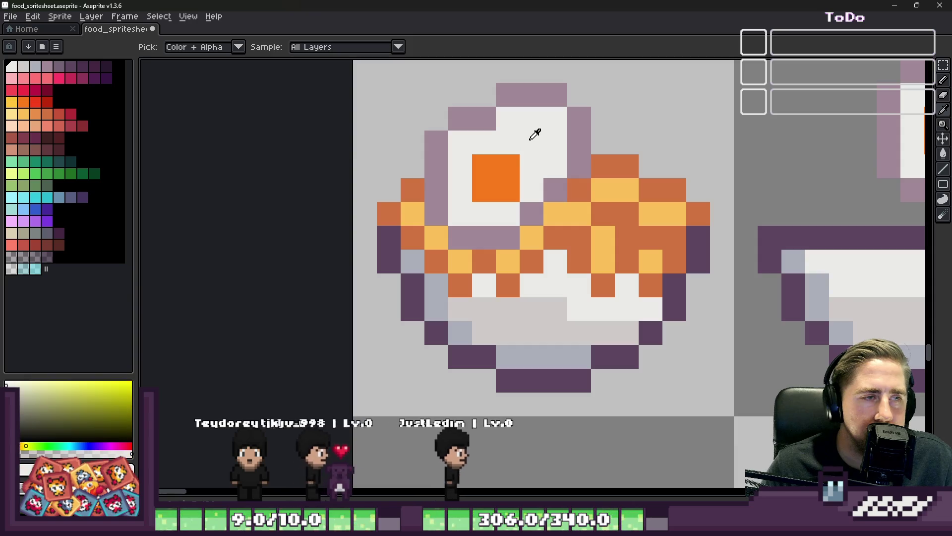
pyautogui.scroll(1, 426, 169)
pyautogui.moveTo(468, 130)
pyautogui.mouseDown()
pyautogui.moveTo(461, 146)
pyautogui.moveTo(501, 221)
pyautogui.moveTo(534, 229)
pyautogui.mouseUp()
pyautogui.scroll(-4, 561, 199)
pyautogui.scroll(4, 486, 194)
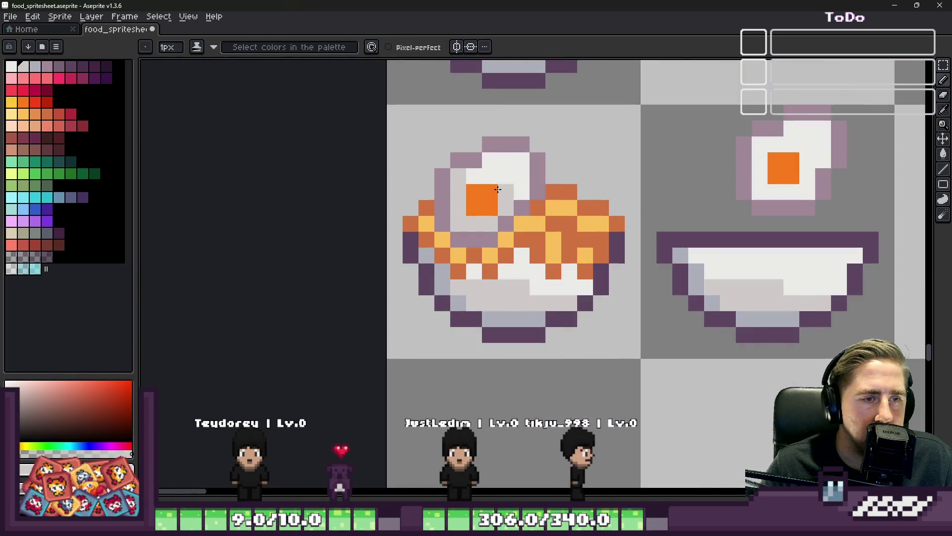
# - Add a yellow highlight to the stamped egg's yolk
pyautogui.keyDown('alt'); pyautogui.click(485, 193); pyautogui.keyUp('alt')
pyautogui.click(11, 102)
pyautogui.click(491, 194)
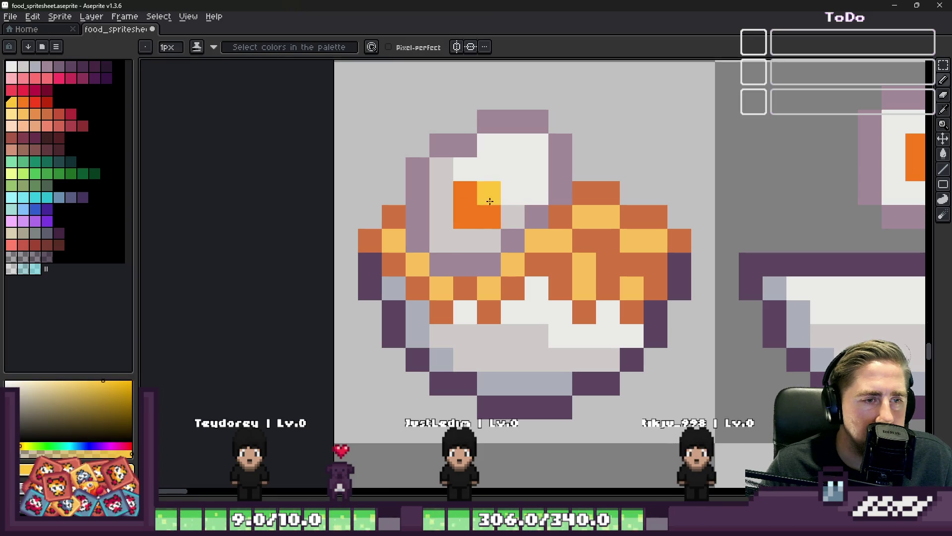
pyautogui.scroll(-6, 487, 201)
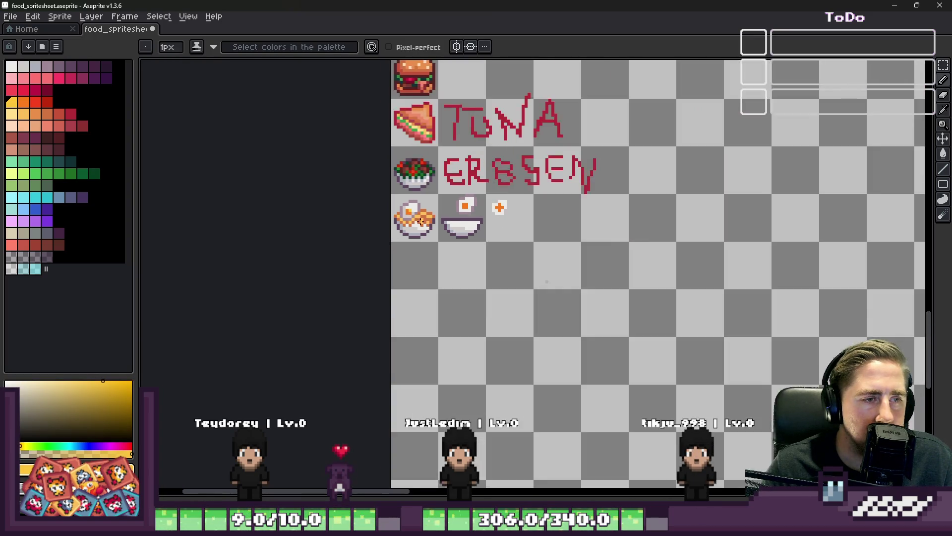
pyautogui.scroll(5, 446, 257)
pyautogui.scroll(-3, 446, 258)
pyautogui.scroll(-3, 446, 257)
pyautogui.scroll(4, 418, 189)
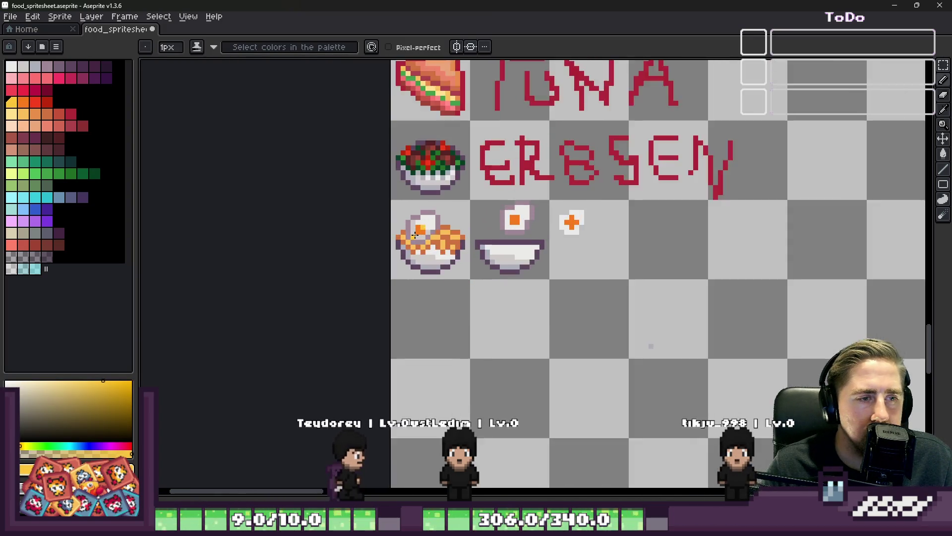
pyautogui.scroll(4, 442, 219)
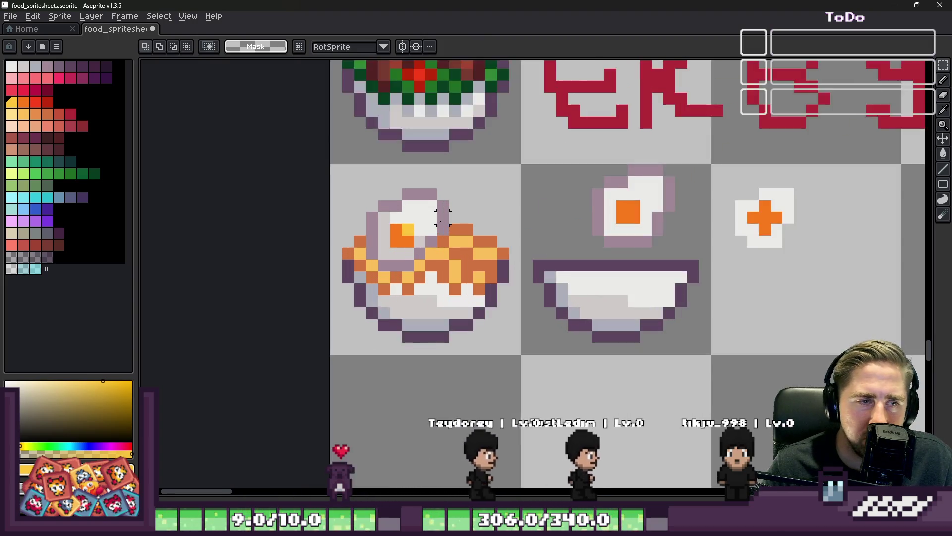
# - Draw the dark teal leaf outline above the bowl, erasing a misplaced pixel
pyautogui.press('i')
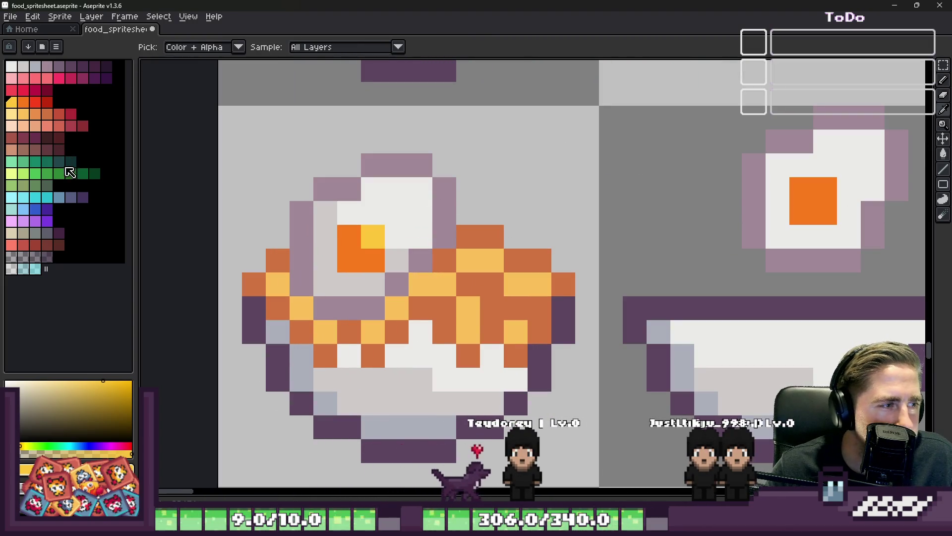
pyautogui.click(70, 161)
pyautogui.press('m')
pyautogui.press('b')
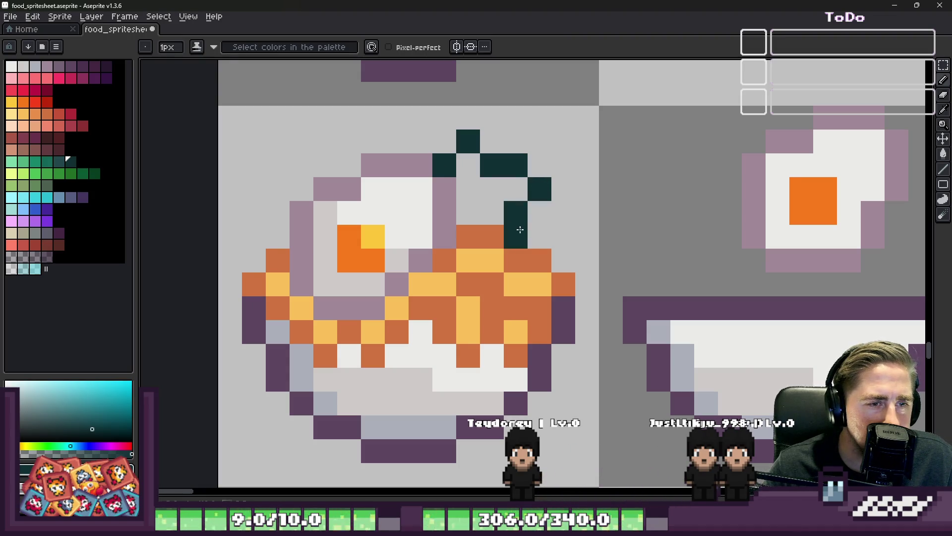
pyautogui.click(539, 213)
pyautogui.rightClick(515, 213)
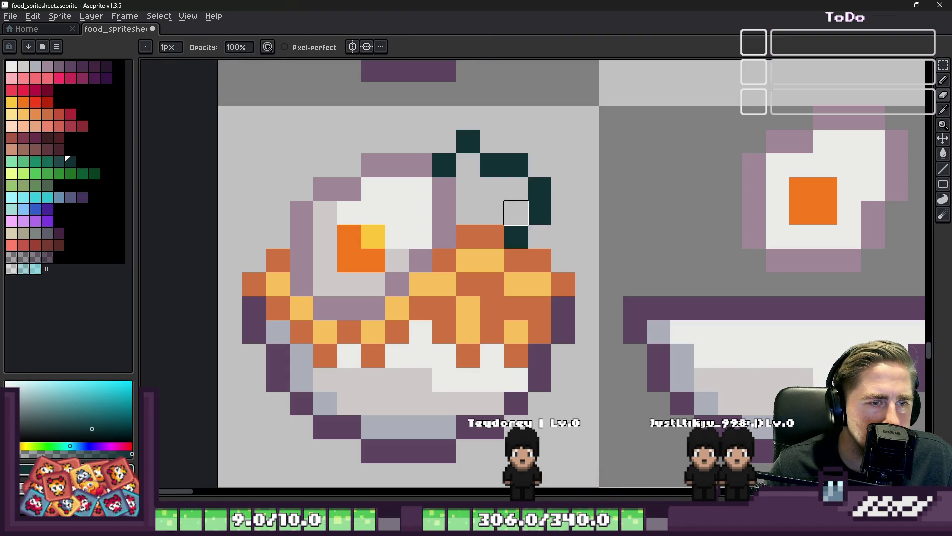
# - Fill the leaf interior with medium teal
pyautogui.click(48, 162)
pyautogui.scroll(1, 599, 199)
pyautogui.click(468, 165)
pyautogui.moveTo(428, 196)
pyautogui.mouseDown()
pyautogui.moveTo(456, 213)
pyautogui.moveTo(488, 215)
pyautogui.mouseUp()
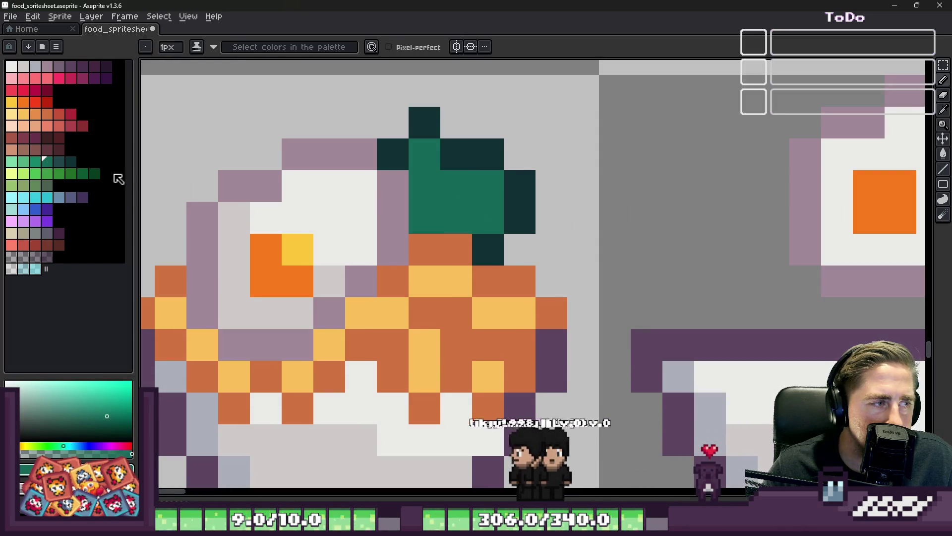
# - Shade three leaf pixels with darker teal
pyautogui.click(58, 163)
pyautogui.click(432, 219)
pyautogui.click(456, 218)
pyautogui.click(428, 185)
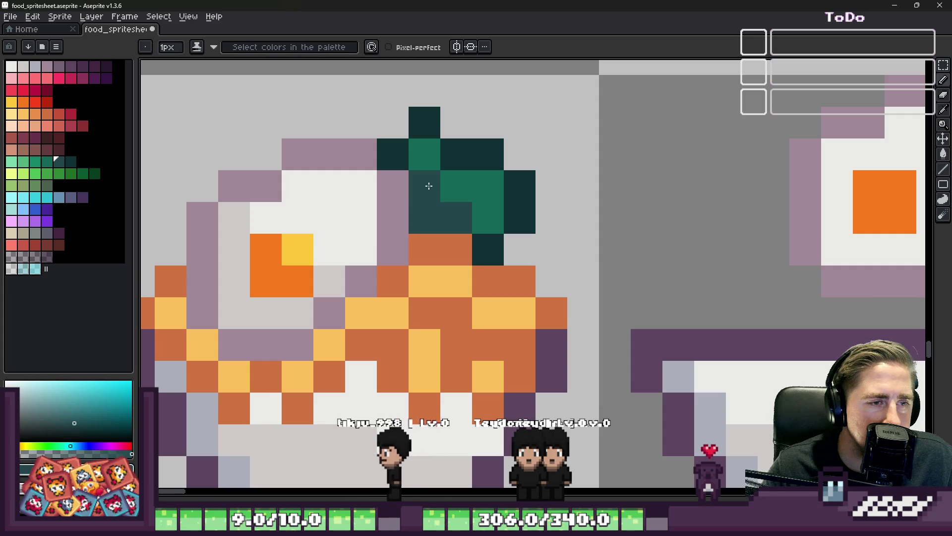
pyautogui.scroll(-3, 510, 252)
pyautogui.scroll(1, 510, 252)
pyautogui.scroll(-4, 551, 221)
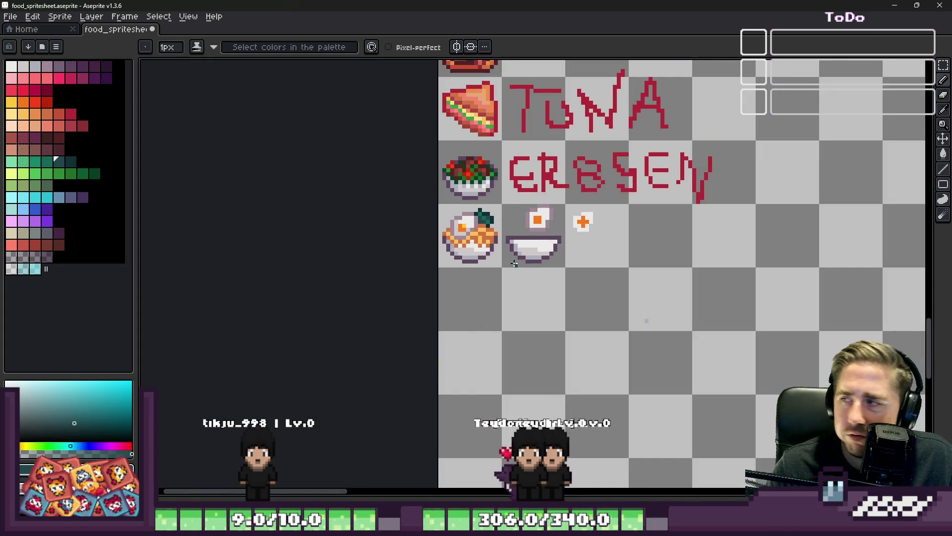
pyautogui.scroll(2, 523, 233)
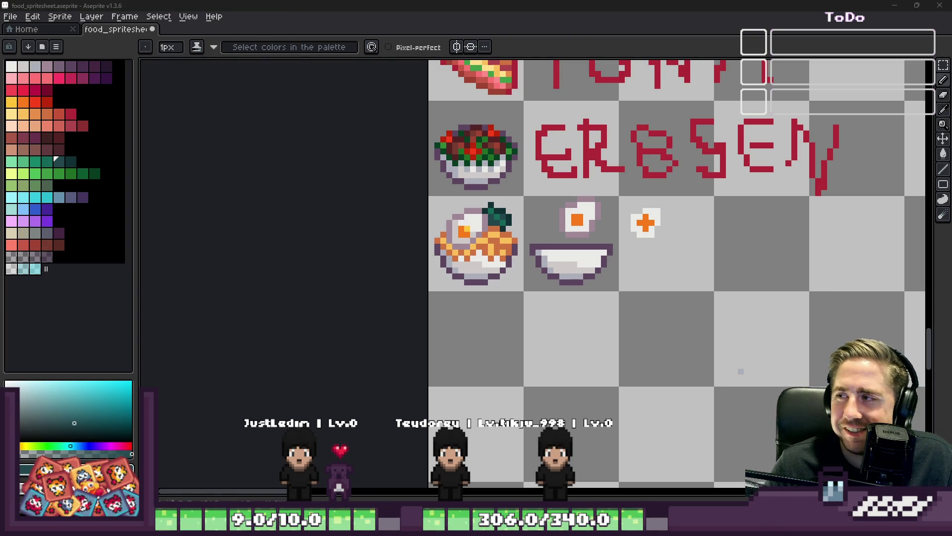
pyautogui.scroll(1, 473, 185)
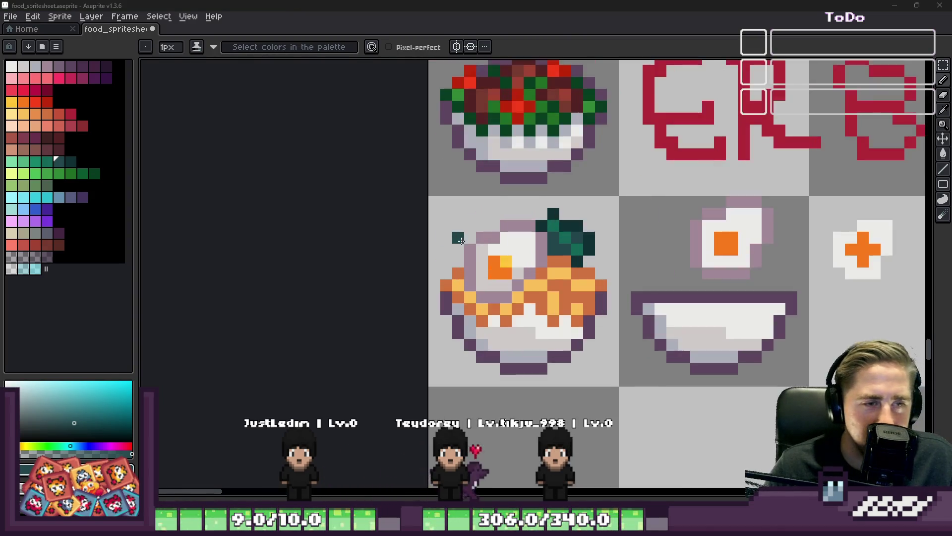
pyautogui.scroll(1, 610, 201)
# - Add dark teal pixels beside the leaf tip and along its edge
pyautogui.moveTo(635, 180); pyautogui.dragTo(620, 184)
pyautogui.keyDown('alt'); pyautogui.click(647, 190); pyautogui.keyUp('alt')
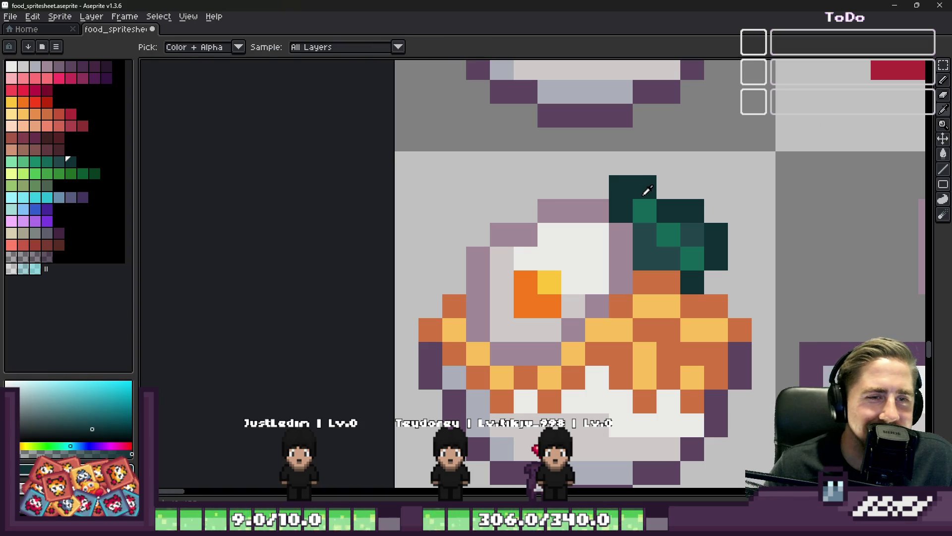
pyautogui.scroll(-5, 639, 204)
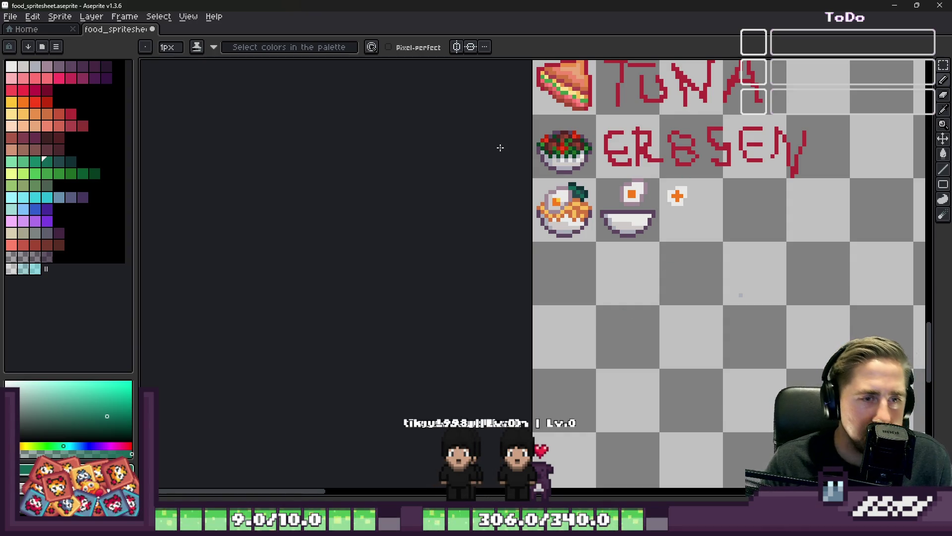
pyautogui.scroll(5, 571, 203)
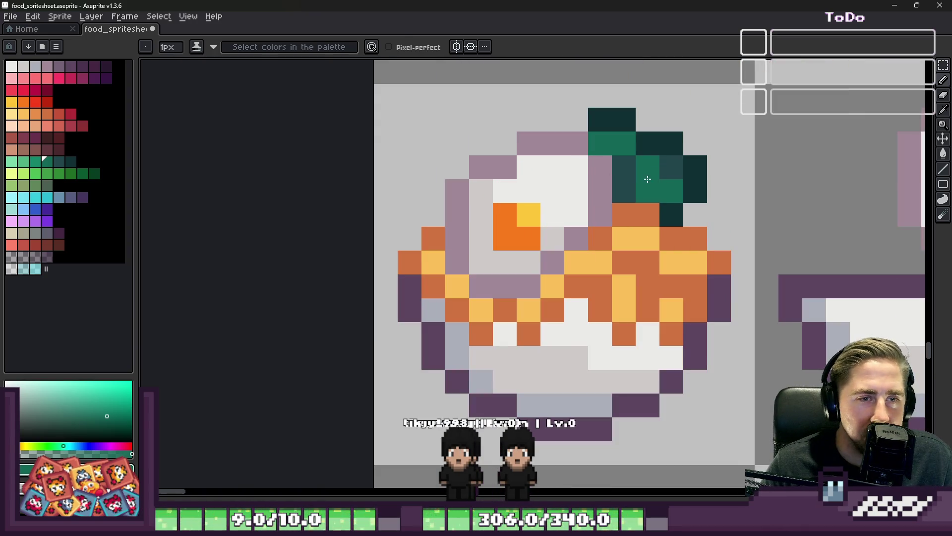
pyautogui.keyDown('alt'); pyautogui.click(634, 170); pyautogui.keyUp('alt')
pyautogui.moveTo(599, 143); pyautogui.dragTo(575, 120)
pyautogui.scroll(-4, 570, 264)
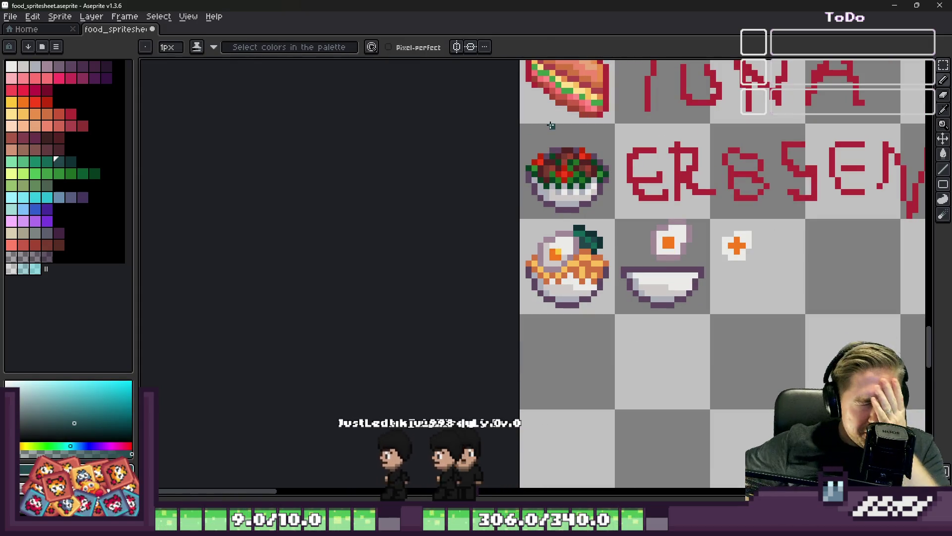
pyautogui.scroll(5, 537, 225)
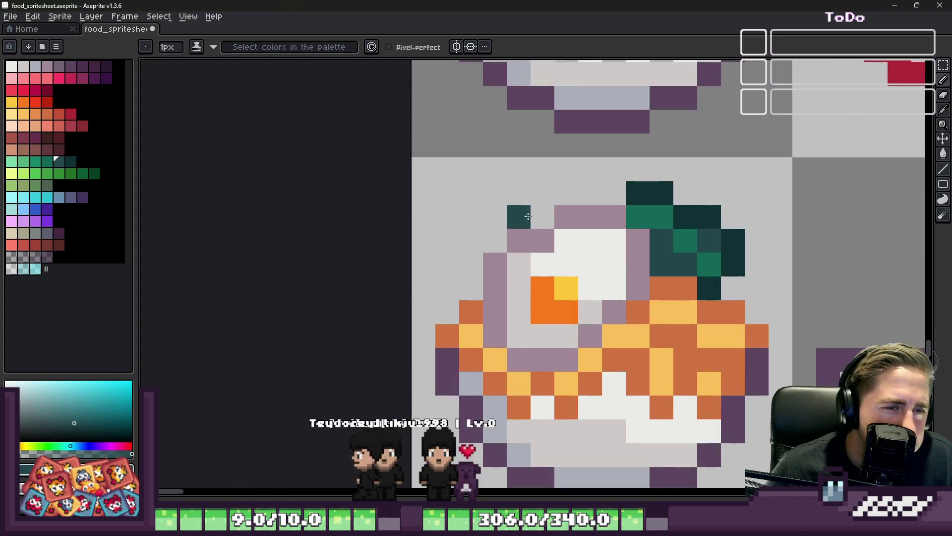
# - Place a mauve pixel left of the bowl and a dark maroon pixel on its upper-left edge
pyautogui.keyDown('alt'); pyautogui.click(551, 207); pyautogui.keyUp('alt')
pyautogui.keyDown('alt'); pyautogui.click(551, 207); pyautogui.keyUp('alt')
pyautogui.click(518, 193)
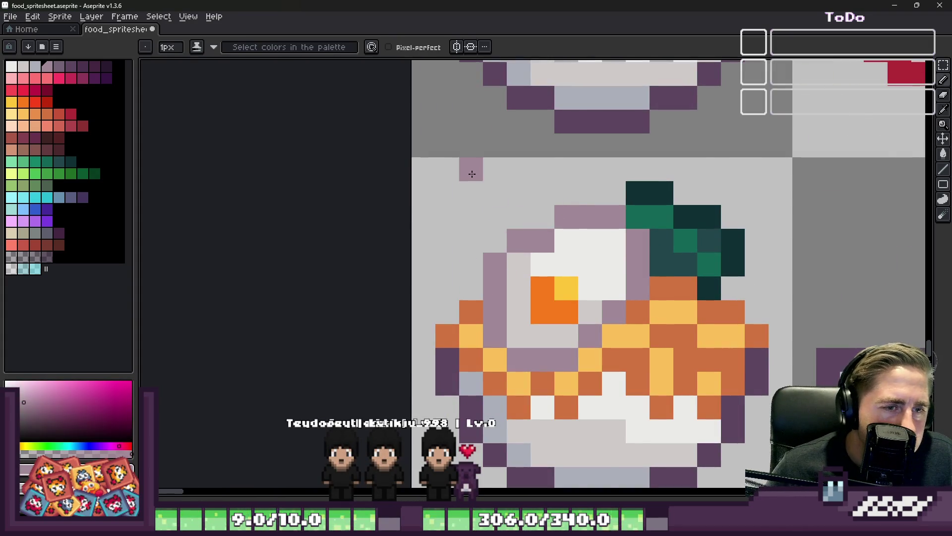
pyautogui.scroll(2, 529, 189)
pyautogui.click(45, 149)
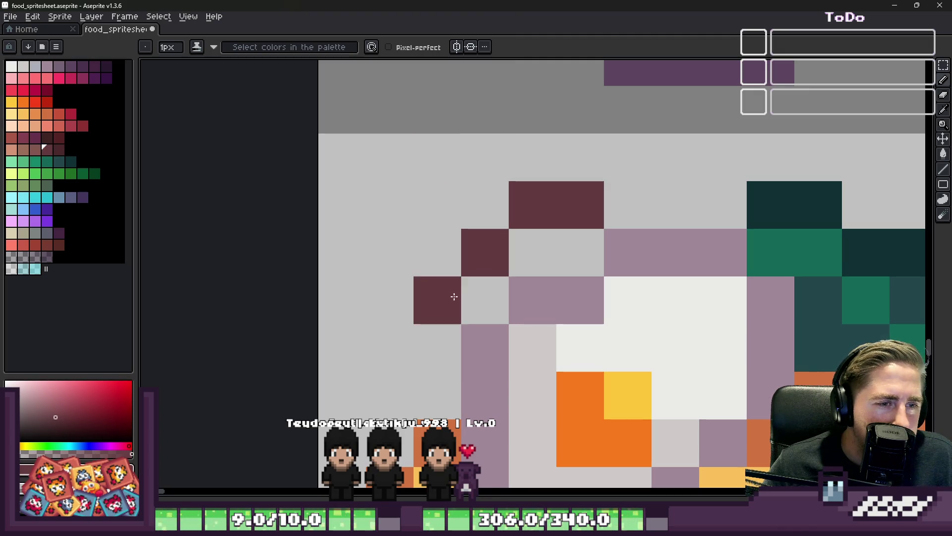
pyautogui.click(484, 299)
pyautogui.scroll(-4, 397, 374)
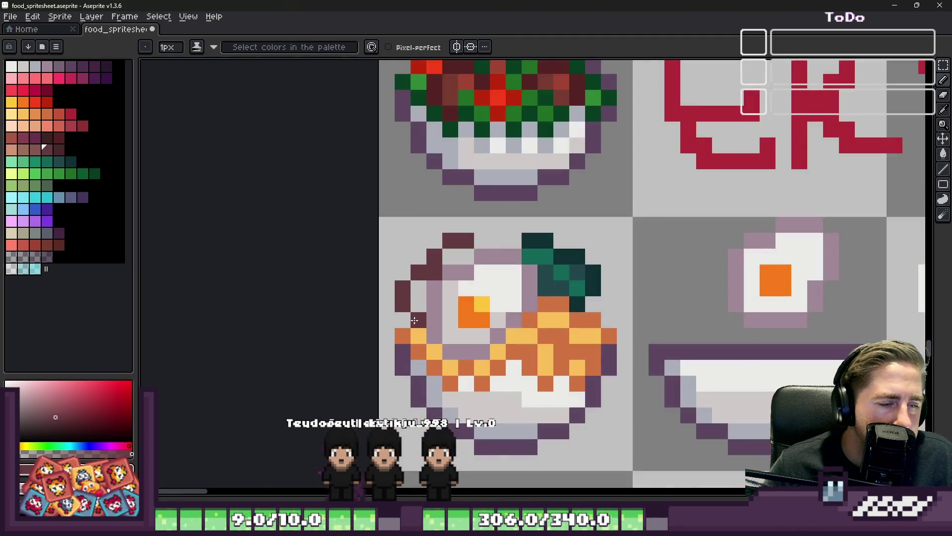
pyautogui.scroll(3, 424, 264)
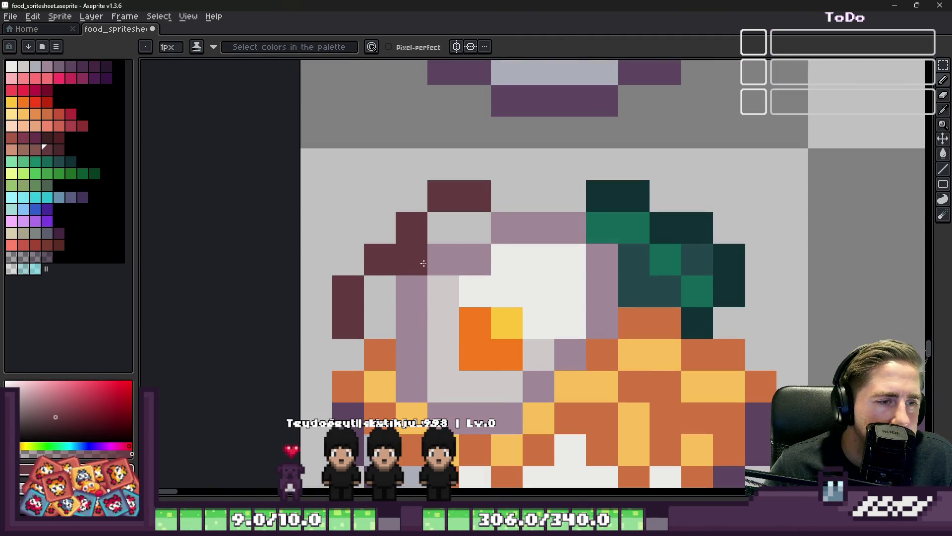
# - Paint brown along the bowl's left rim
pyautogui.click(23, 149)
pyautogui.moveTo(375, 309)
pyautogui.mouseDown()
pyautogui.moveTo(440, 223)
pyautogui.moveTo(476, 228)
pyautogui.mouseUp()
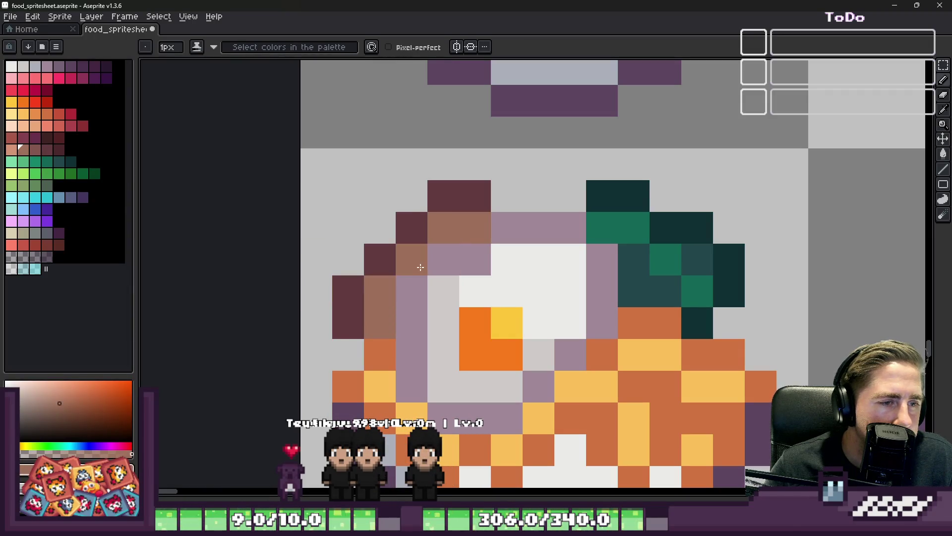
pyautogui.scroll(-5, 420, 267)
pyautogui.scroll(4, 381, 183)
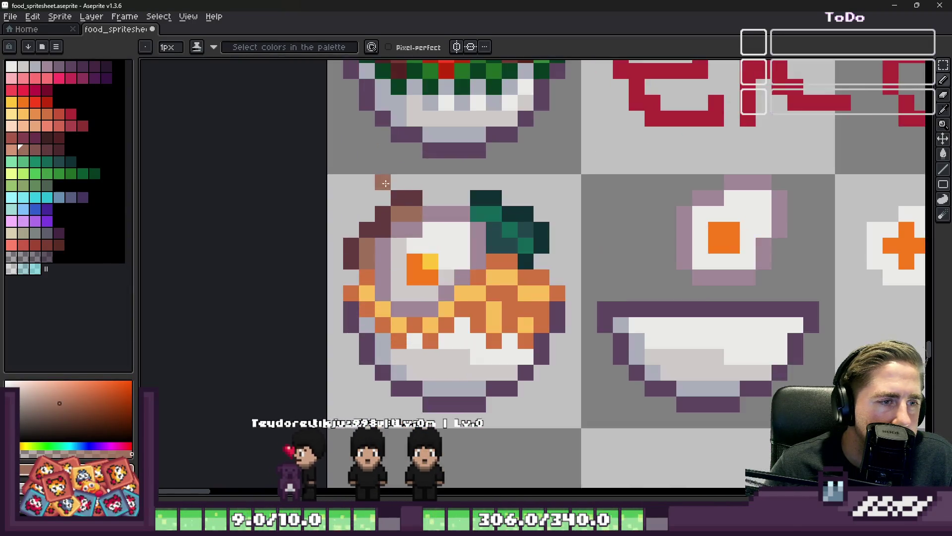
pyautogui.scroll(1, 403, 192)
# - Add maroon pixels left of the rim with brown below, erasing a stray pixel
pyautogui.press('alt')
pyautogui.keyDown('alt'); pyautogui.click(385, 212); pyautogui.keyUp('alt')
pyautogui.moveTo(329, 265); pyautogui.dragTo(308, 255)
pyautogui.keyDown('alt'); pyautogui.click(329, 291); pyautogui.keyUp('alt')
pyautogui.click(299, 268)
pyautogui.rightClick(299, 237)
pyautogui.scroll(-1, 290, 208)
pyautogui.scroll(1, 306, 262)
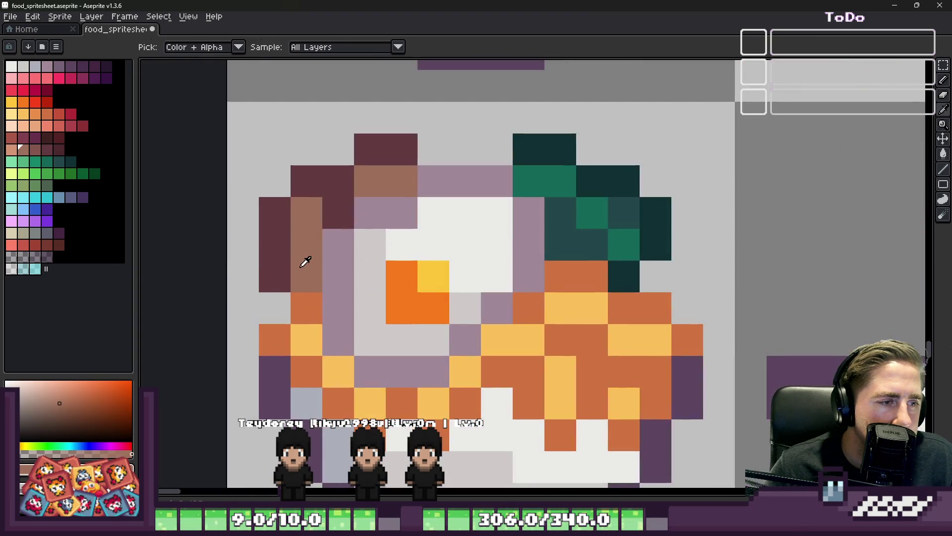
# - Darken a pixel left of the rim red-brown and extend the top maroon bar
pyautogui.click(35, 149)
pyautogui.click(293, 255)
pyautogui.scroll(-10, 252, 172)
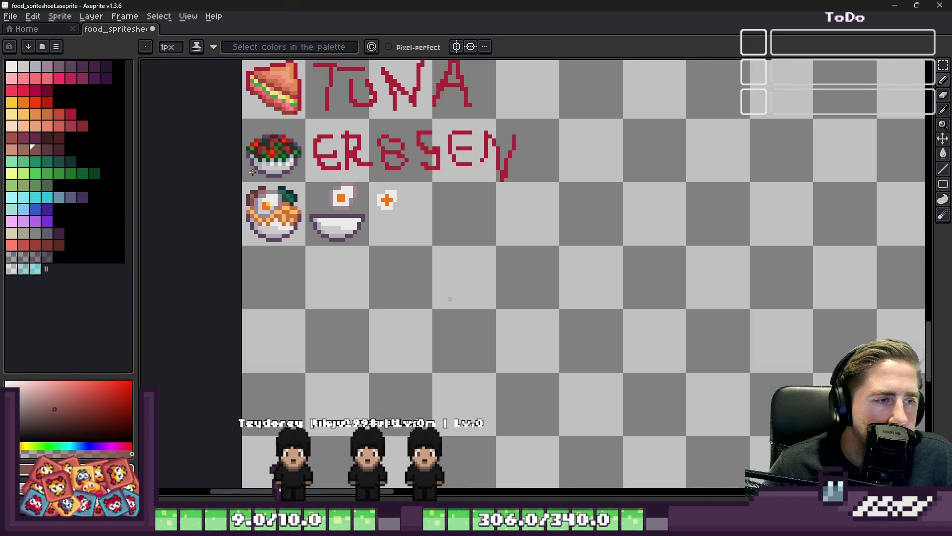
pyautogui.scroll(5, 252, 171)
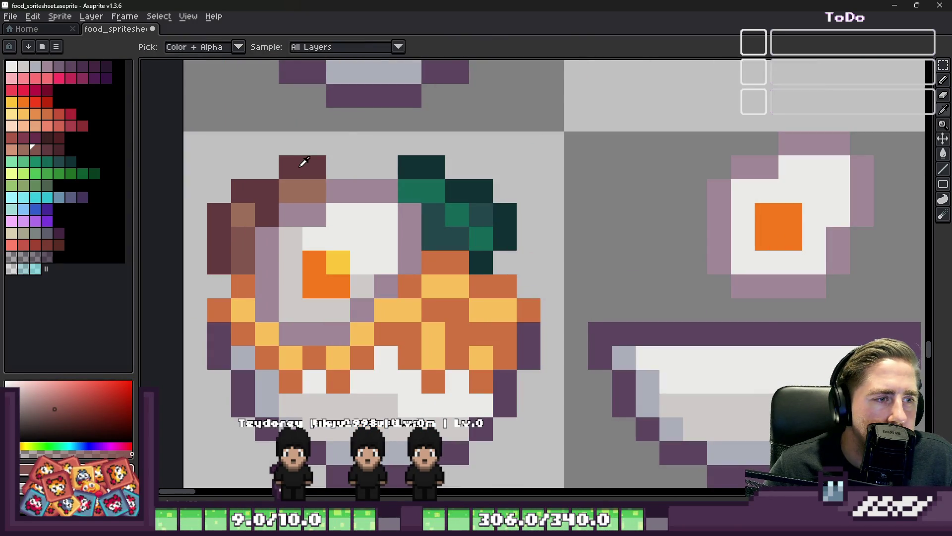
pyautogui.keyDown('alt'); pyautogui.click(302, 161); pyautogui.keyUp('alt')
pyautogui.scroll(-5, 335, 158)
pyautogui.scroll(5, 347, 139)
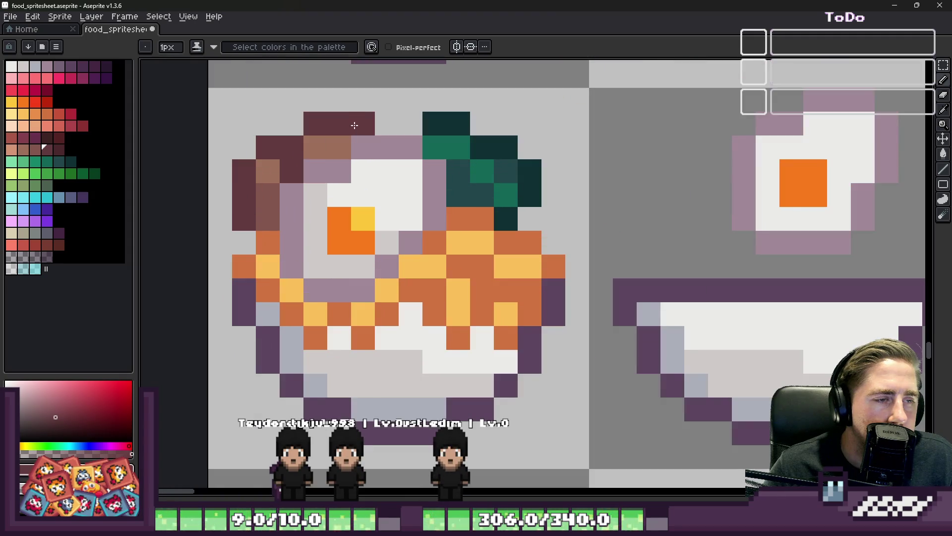
pyautogui.click(410, 124)
pyautogui.scroll(-5, 378, 183)
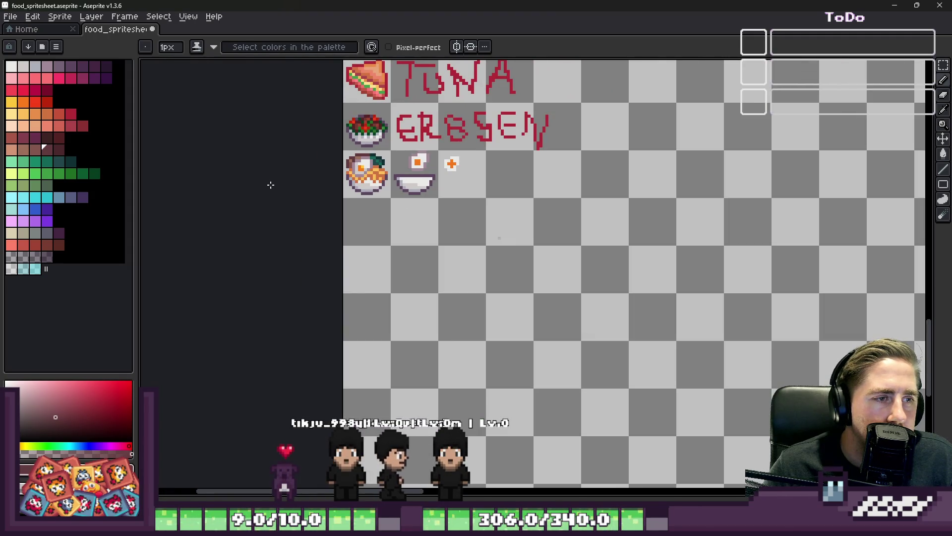
pyautogui.scroll(5, 362, 166)
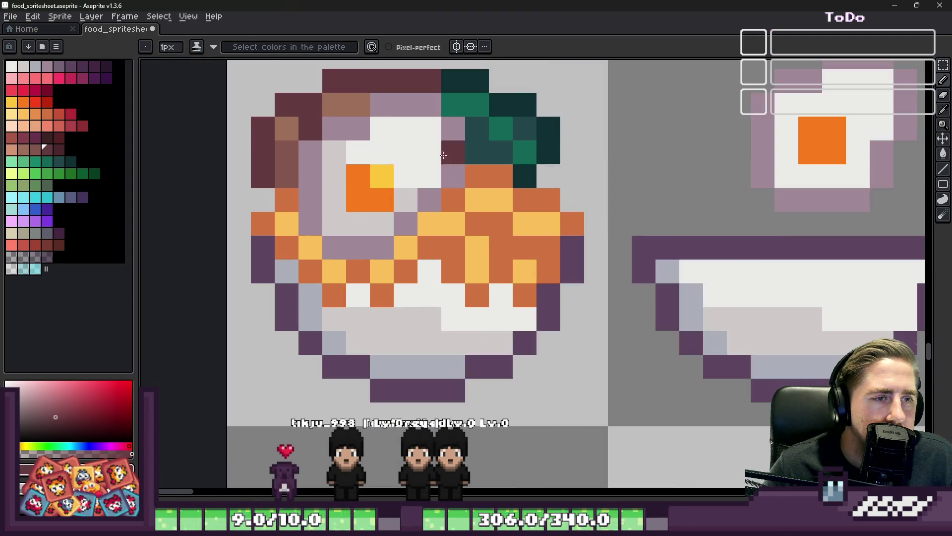
# - Paint dark teal over the orange below the leaf's base
pyautogui.keyDown('alt'); pyautogui.click(495, 148); pyautogui.keyUp('alt')
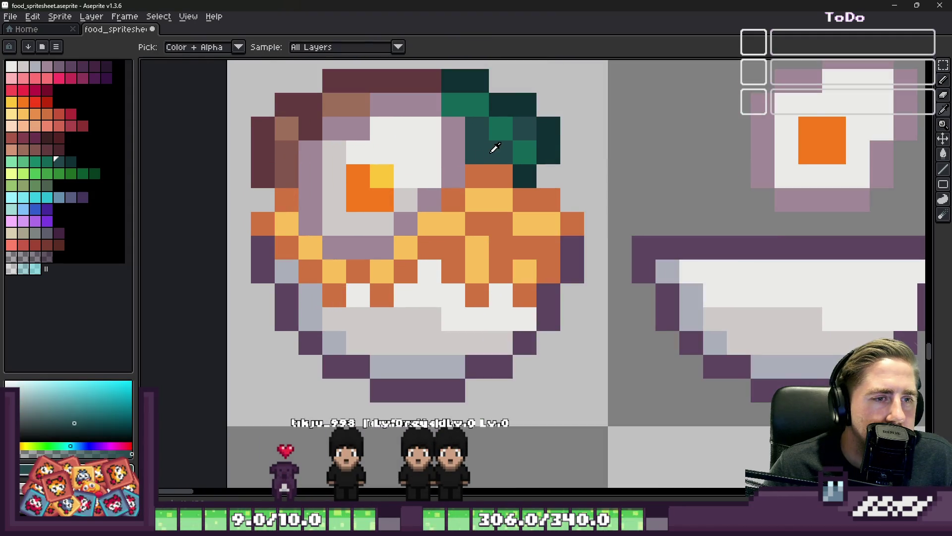
pyautogui.moveTo(478, 171); pyautogui.dragTo(501, 174)
pyautogui.keyDown('alt'); pyautogui.click(523, 144); pyautogui.keyUp('alt')
pyautogui.scroll(-3, 457, 202)
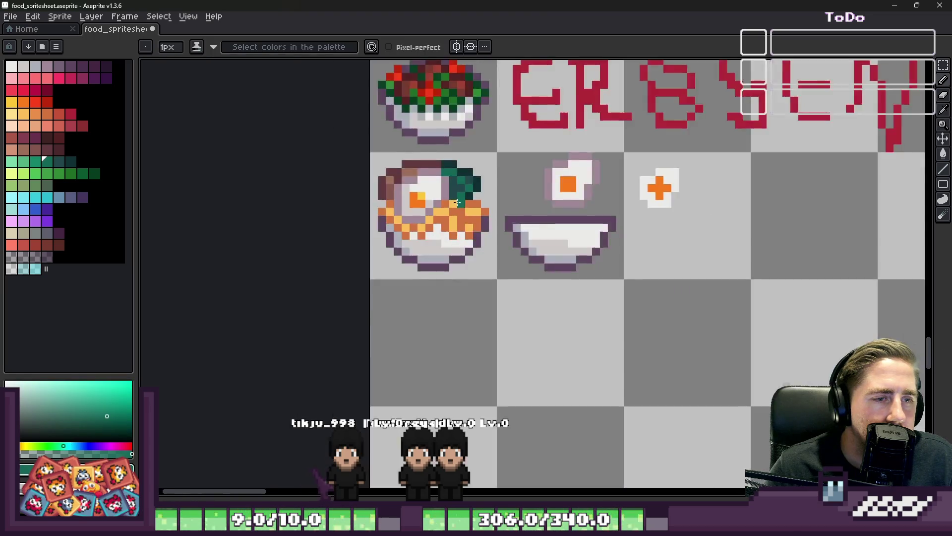
pyautogui.scroll(3, 457, 202)
pyautogui.keyDown('alt'); pyautogui.click(470, 213); pyautogui.keyUp('alt')
pyautogui.scroll(-3, 434, 186)
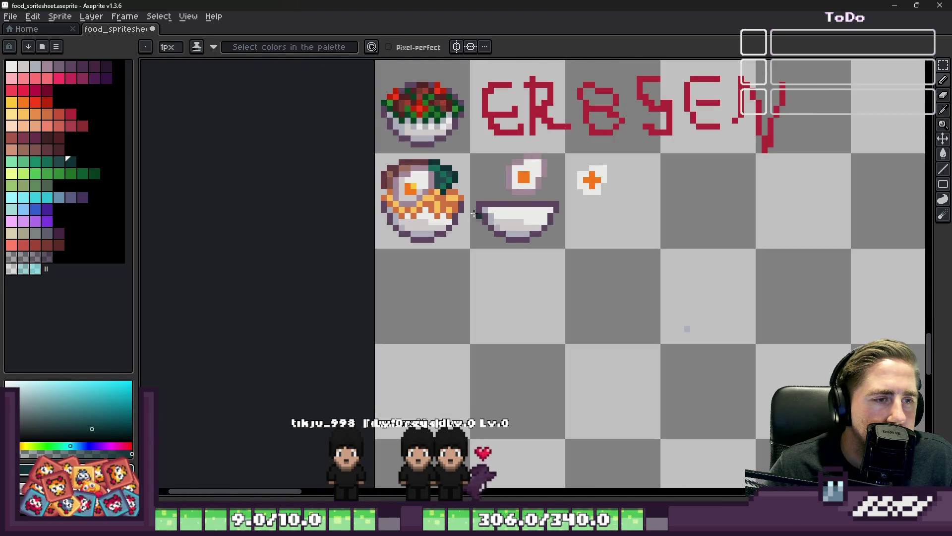
pyautogui.scroll(2, 366, 183)
pyautogui.keyDown('alt'); pyautogui.click(397, 167); pyautogui.keyUp('alt')
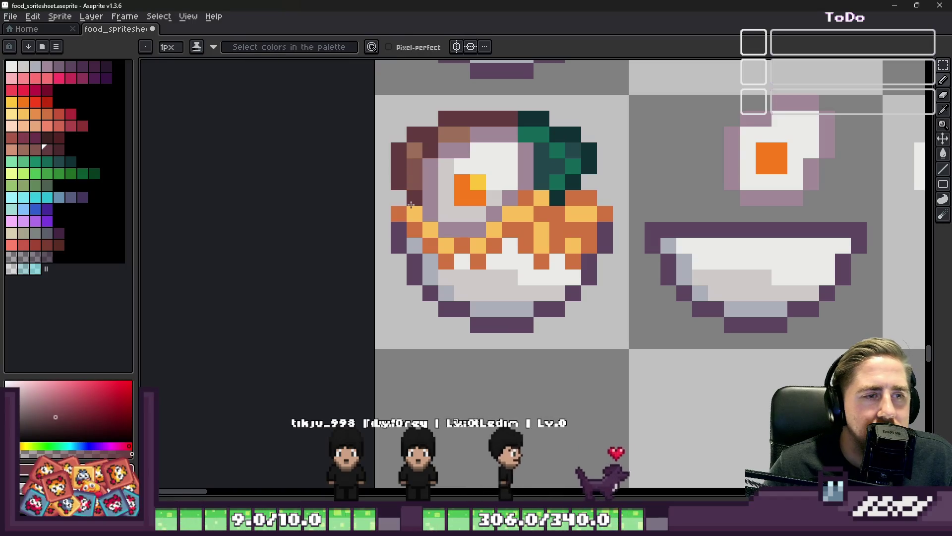
pyautogui.scroll(-4, 391, 173)
pyautogui.scroll(2, 380, 186)
pyautogui.scroll(2, 423, 191)
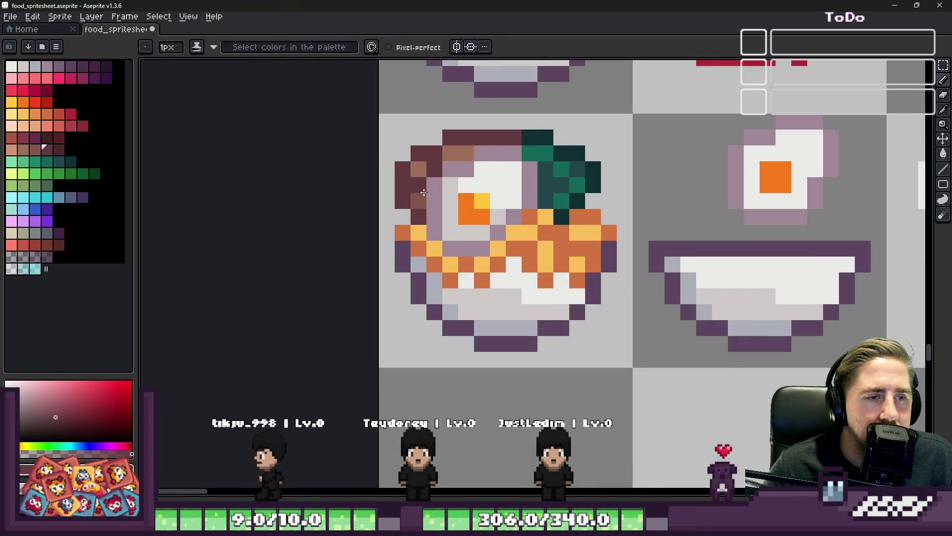
# - Marquee-select the egg area of the bowl
pyautogui.press('m')
pyautogui.scroll(1, 436, 186)
pyautogui.moveTo(438, 198)
pyautogui.mouseDown()
pyautogui.moveTo(533, 270)
pyautogui.moveTo(515, 247)
pyautogui.moveTo(569, 169)
pyautogui.moveTo(546, 210)
pyautogui.moveTo(527, 208)
pyautogui.moveTo(545, 220)
pyautogui.mouseUp()
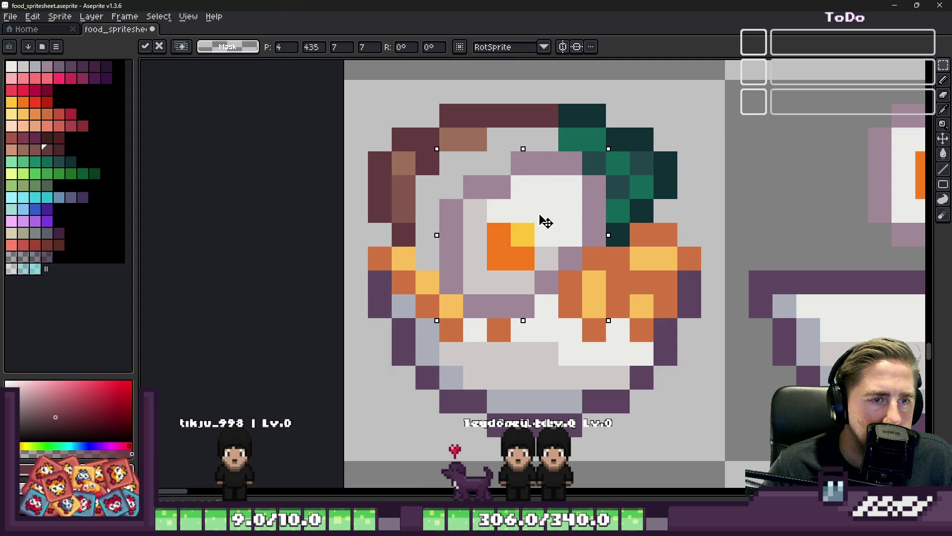
# - Deselect the egg area, then paint dark and brown pixels along the bowl's inner left rim
pyautogui.hotkey('ctrl', 'd')
pyautogui.press('b')
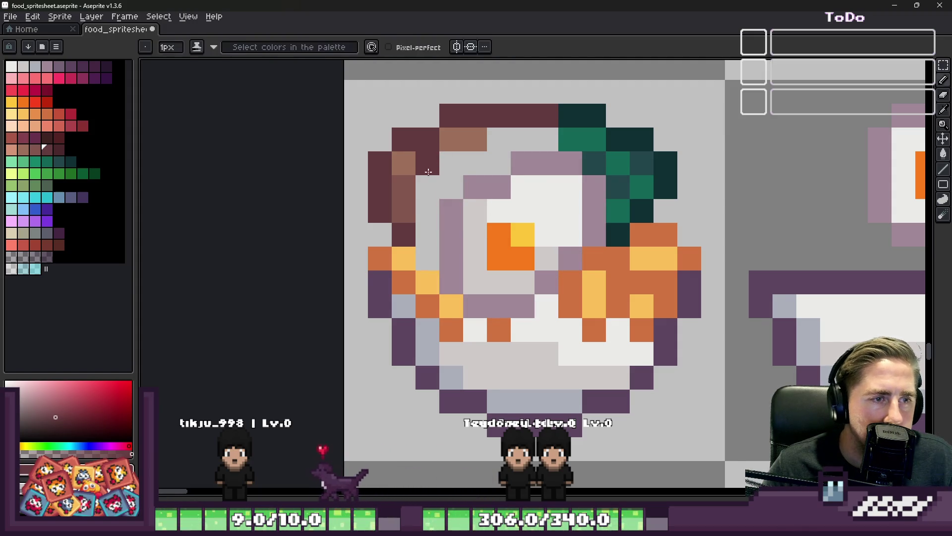
pyautogui.click(442, 178)
pyautogui.click(435, 234)
pyautogui.keyDown('alt'); pyautogui.click(413, 181); pyautogui.keyUp('alt')
pyautogui.click(433, 192)
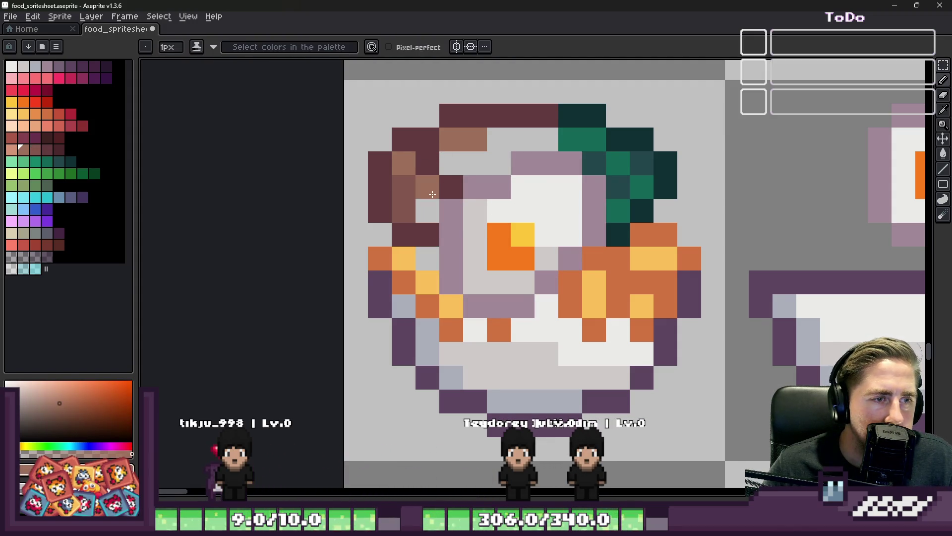
pyautogui.keyDown('alt'); pyautogui.click(428, 233); pyautogui.keyUp('alt')
pyautogui.click(428, 258)
pyautogui.keyDown('alt'); pyautogui.click(436, 206); pyautogui.keyUp('alt')
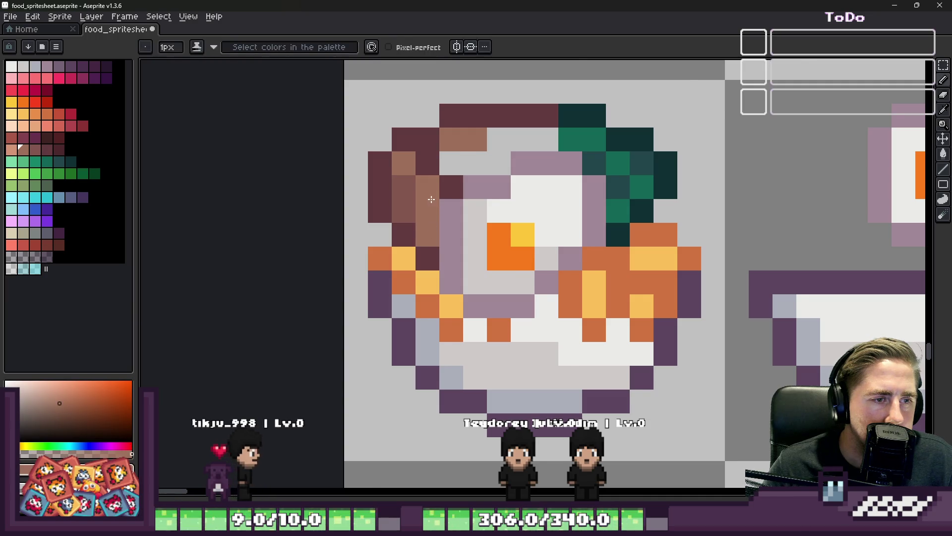
pyautogui.scroll(1, 453, 178)
pyautogui.moveTo(453, 177); pyautogui.dragTo(492, 144)
# - Extend the sprite's brown top with brown and dark maroon pixels, erasing two top-row pixels
pyautogui.keyDown('alt'); pyautogui.click(506, 132); pyautogui.keyUp('alt')
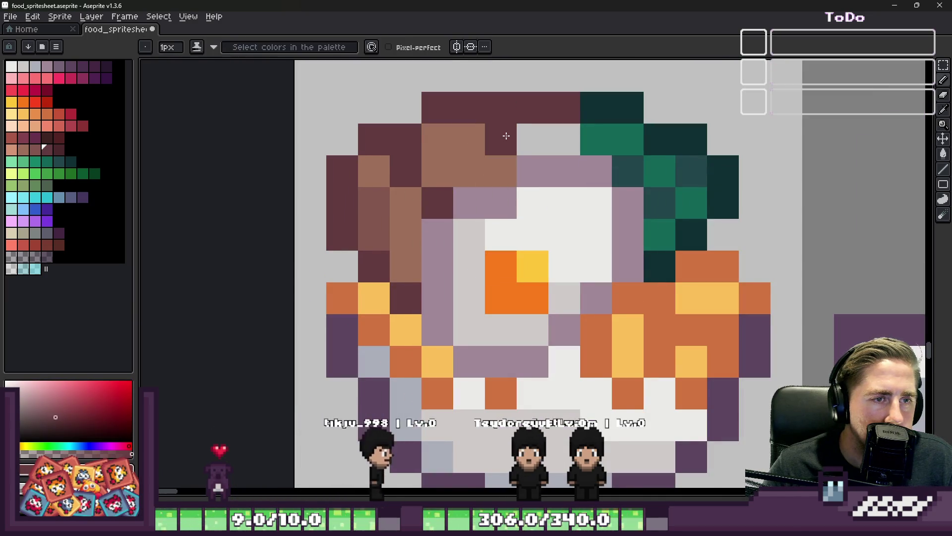
pyautogui.click(533, 139)
pyautogui.click(563, 139)
pyautogui.keyDown('alt'); pyautogui.click(567, 110); pyautogui.keyUp('alt')
pyautogui.click(570, 147)
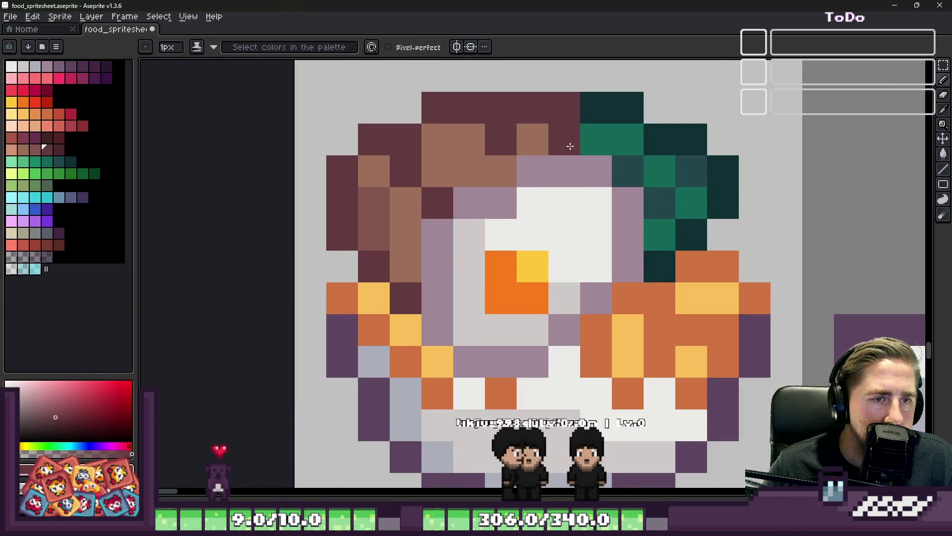
pyautogui.rightClick(565, 101)
pyautogui.rightClick(501, 107)
pyautogui.scroll(-5, 405, 108)
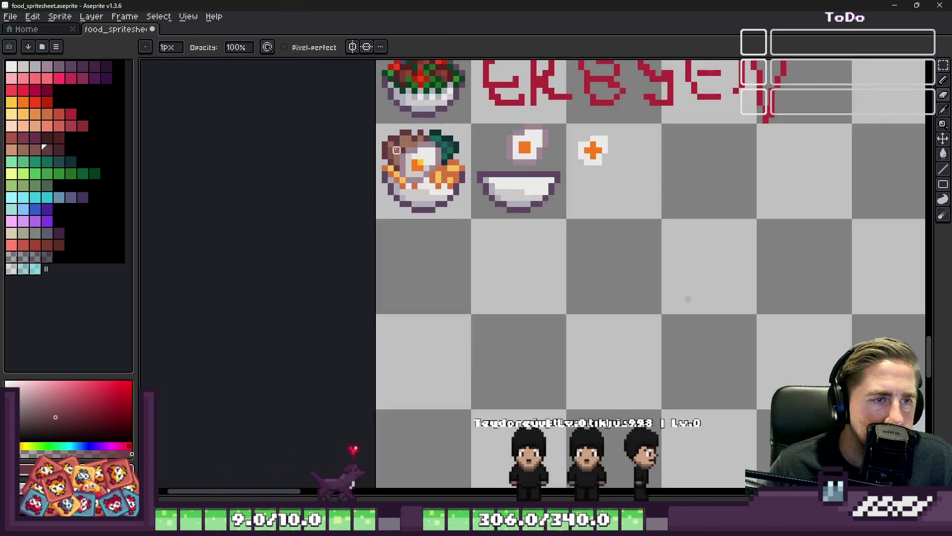
pyautogui.scroll(3, 409, 177)
pyautogui.scroll(1, 426, 149)
pyautogui.scroll(-3, 411, 136)
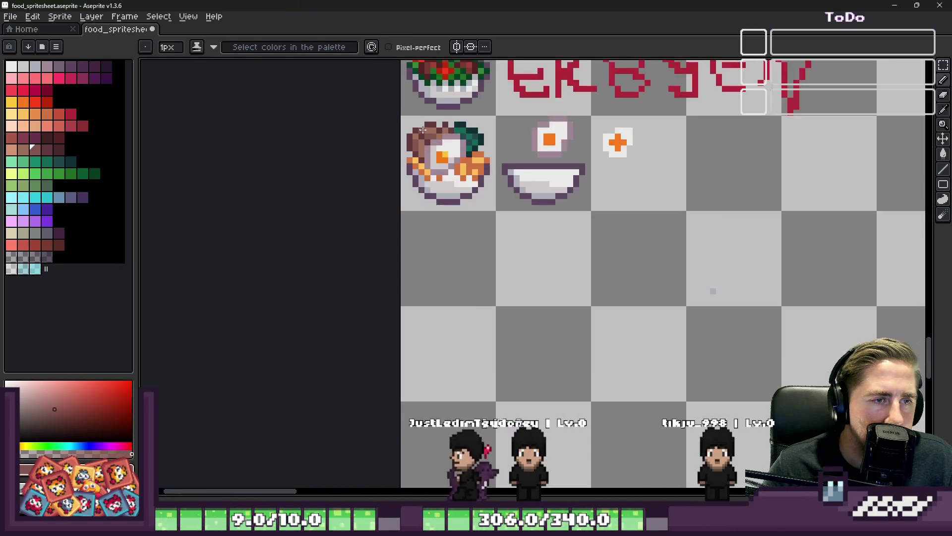
pyautogui.scroll(1, 390, 139)
pyautogui.scroll(1, 453, 124)
# - Sample brown and a darker maroon from the sprite, then choose orange as the drawing colour
pyautogui.keyDown('alt'); pyautogui.click(525, 128); pyautogui.keyUp('alt')
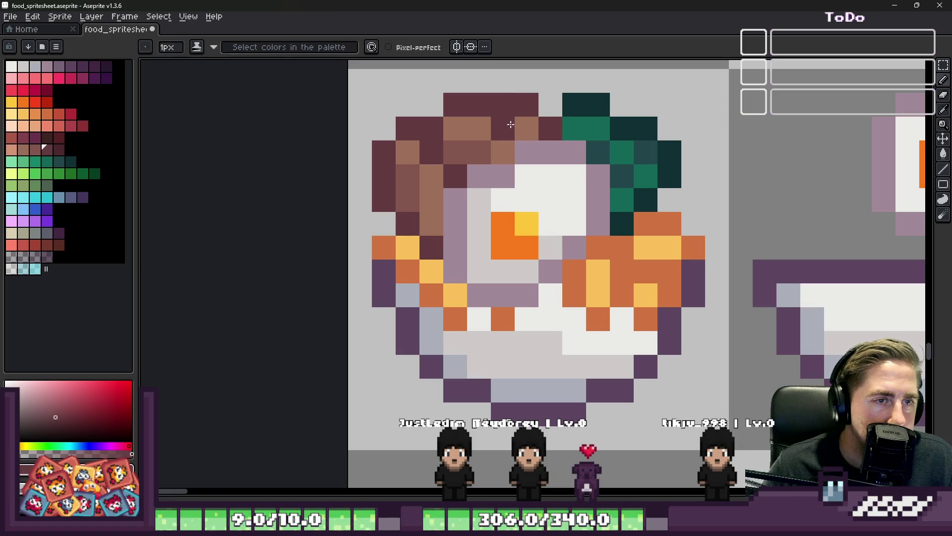
pyautogui.scroll(-3, 437, 128)
pyautogui.scroll(-1, 412, 156)
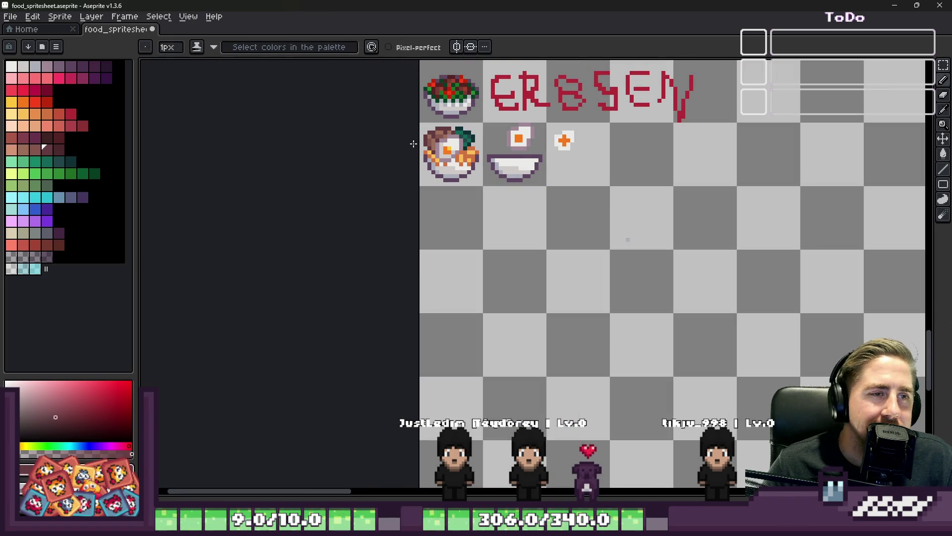
pyautogui.scroll(5, 414, 143)
pyautogui.keyDown('alt'); pyautogui.click(470, 160); pyautogui.keyUp('alt')
pyautogui.keyDown('alt'); pyautogui.click(451, 159); pyautogui.keyUp('alt')
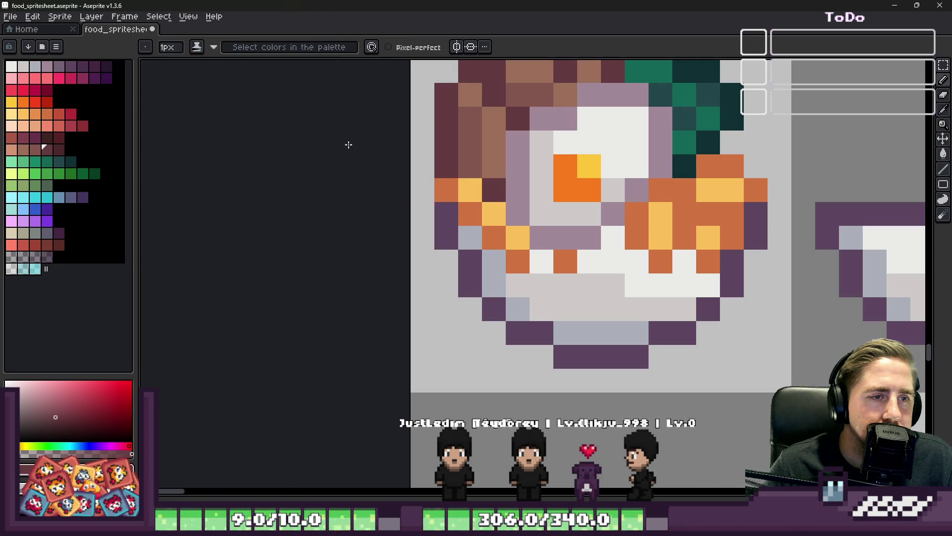
pyautogui.scroll(-5, 388, 197)
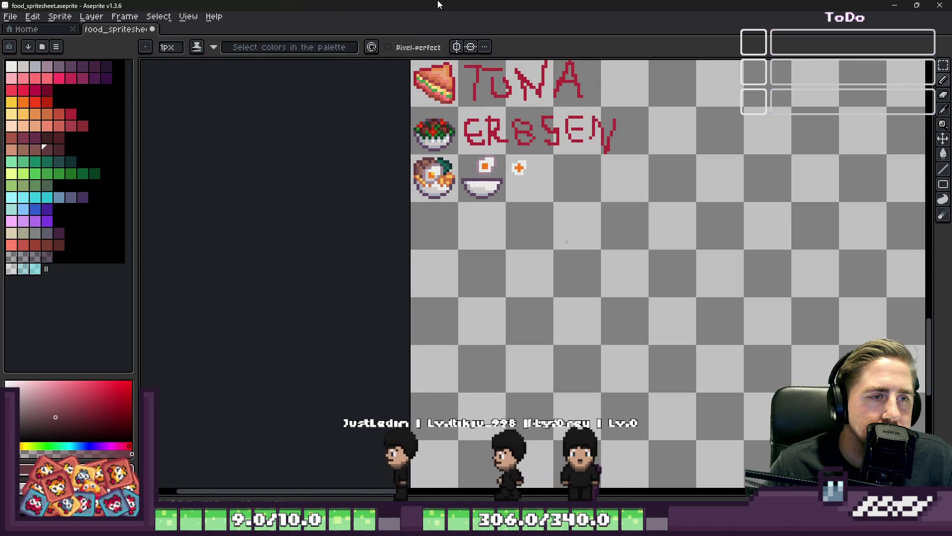
pyautogui.scroll(5, 434, 178)
pyautogui.keyDown('alt'); pyautogui.click(542, 311); pyautogui.keyUp('alt')
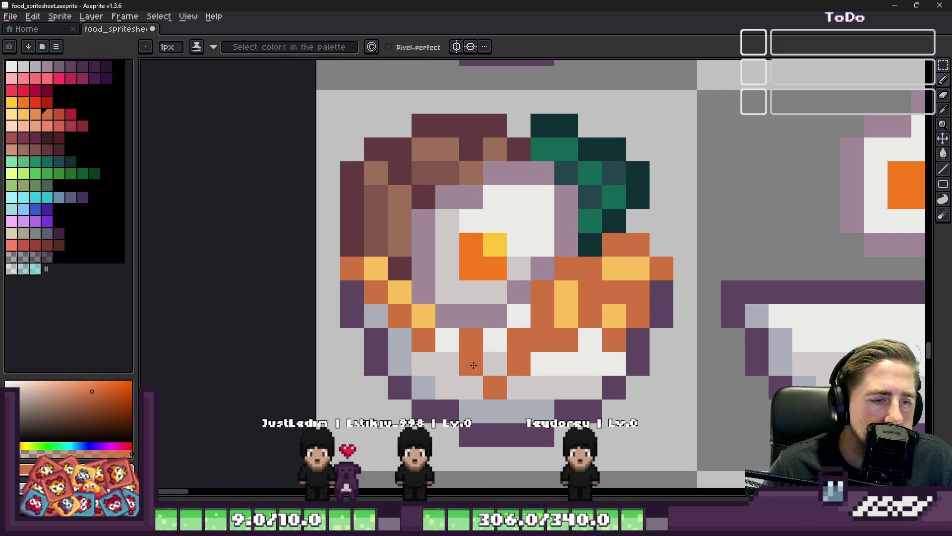
# - Add yellow and pale-yellow highlight pixels on the orange topping and streaks
pyautogui.keyDown('alt'); pyautogui.click(563, 305); pyautogui.keyUp('alt')
pyautogui.click(539, 332)
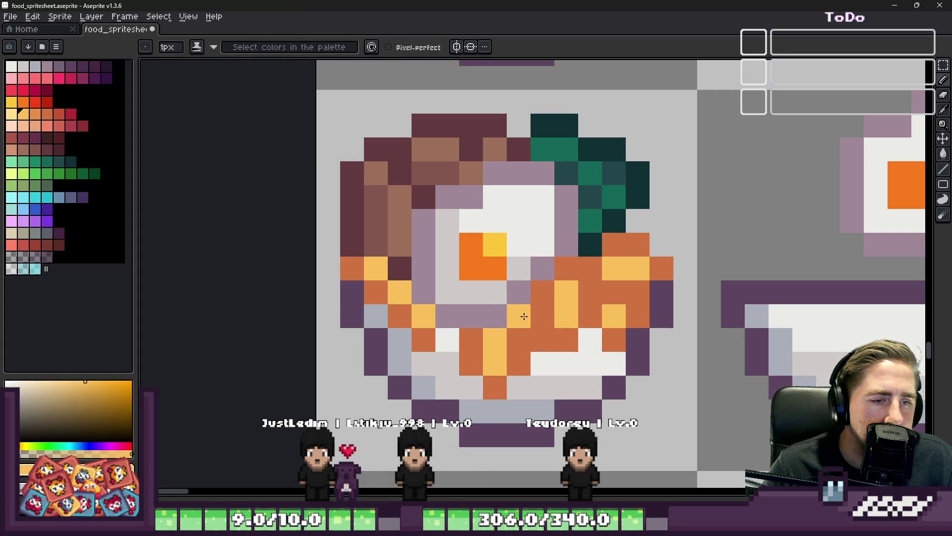
pyautogui.press('alt')
pyautogui.click(13, 116)
pyautogui.click(423, 316)
pyautogui.press('ctrl')
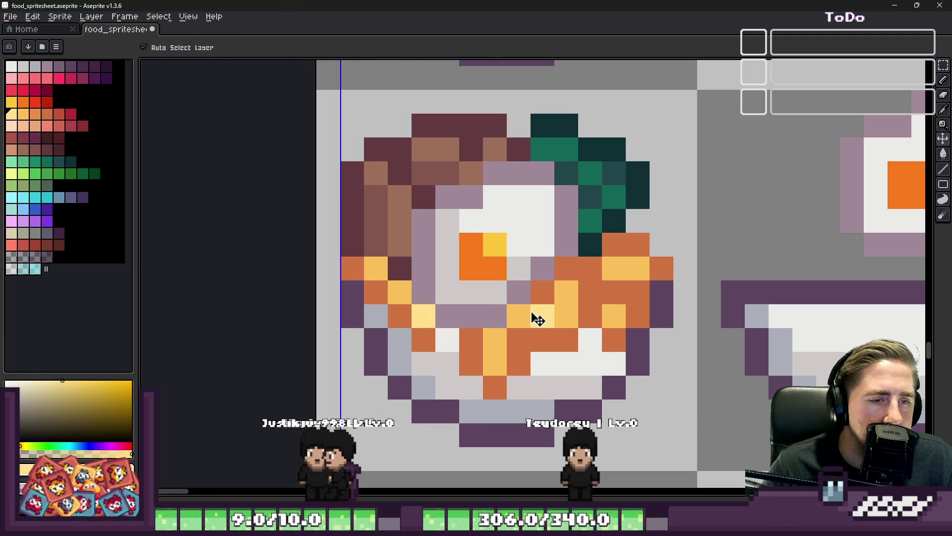
pyautogui.click(517, 312)
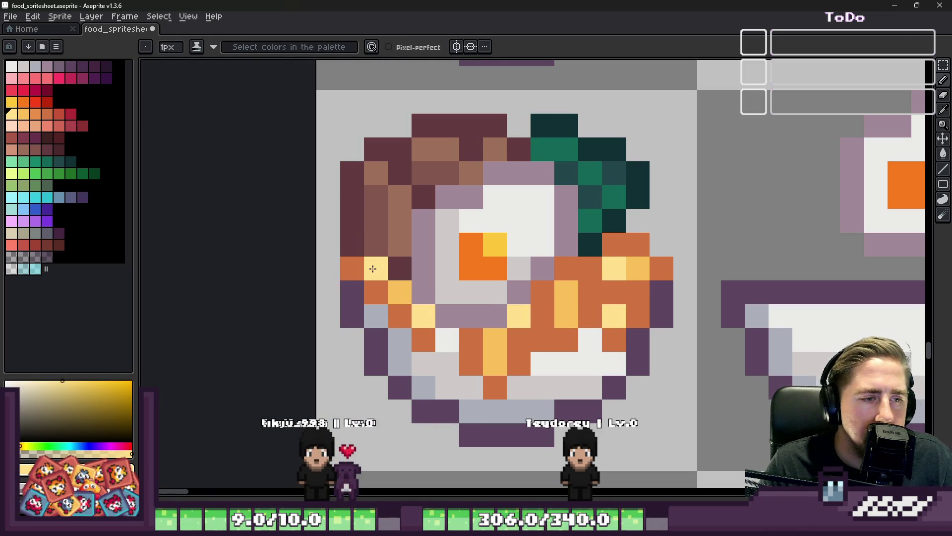
# - Erase the spare bowl and orange mark beside the sprite
pyautogui.scroll(-5, 373, 269)
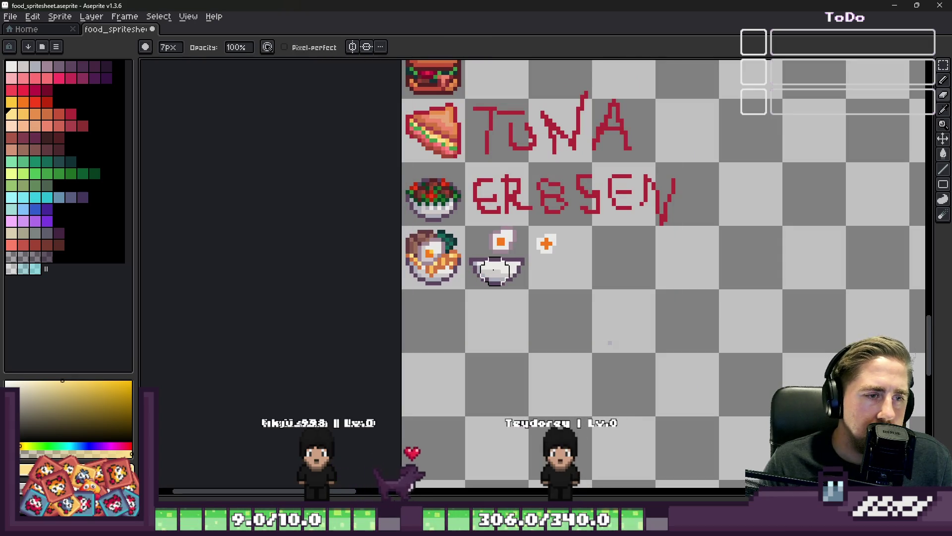
pyautogui.moveTo(508, 257)
pyautogui.mouseDown()
pyautogui.moveTo(489, 255)
pyautogui.moveTo(542, 250)
pyautogui.mouseUp()
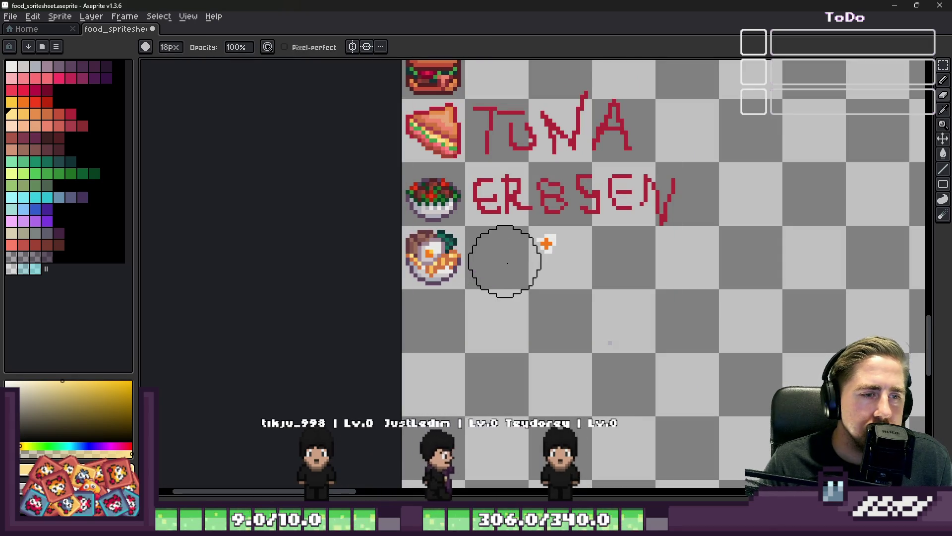
pyautogui.scroll(6, 404, 248)
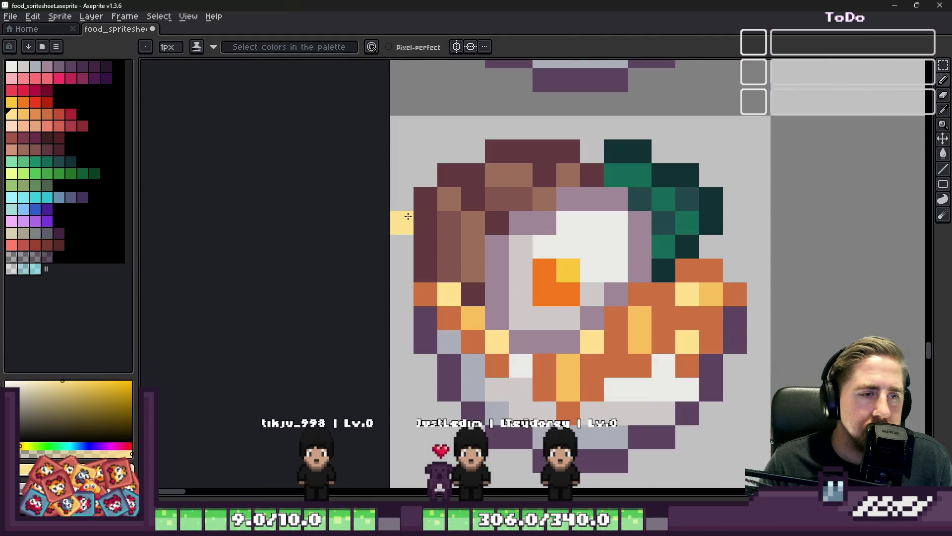
# - Pick dark maroon, try the 7px eraser on the sprite, and undo the accidental erase
pyautogui.press('b')
pyautogui.keyDown('alt'); pyautogui.click(423, 206); pyautogui.keyUp('alt')
pyautogui.press('e')
pyautogui.click(442, 191)
pyautogui.hotkey('ctrl', 'z')
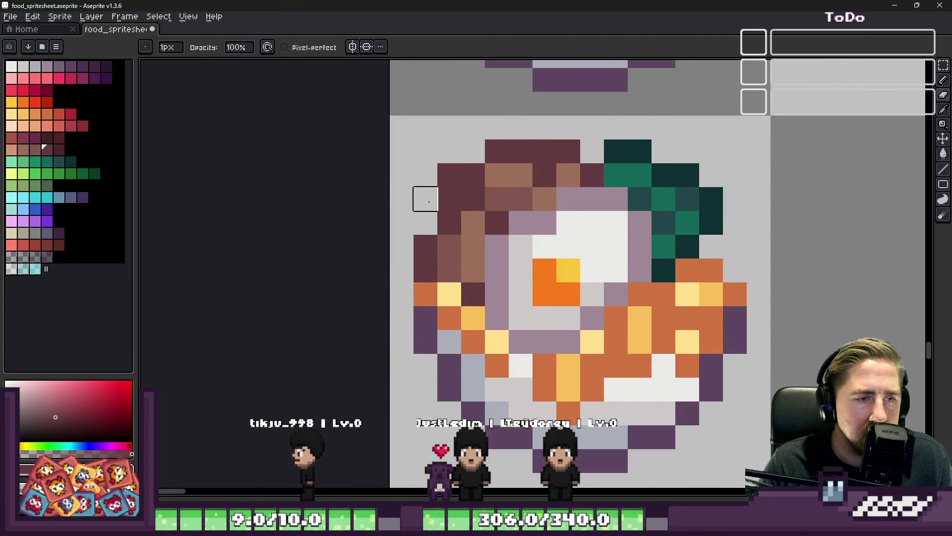
pyautogui.scroll(-1, 449, 175)
pyautogui.scroll(1, 420, 164)
# - Add orange pixels along the sprite's left and top edge, with two pale-yellow pixels at top-left
pyautogui.press('b')
pyautogui.keyDown('alt'); pyautogui.click(420, 259); pyautogui.keyUp('alt')
pyautogui.click(420, 164)
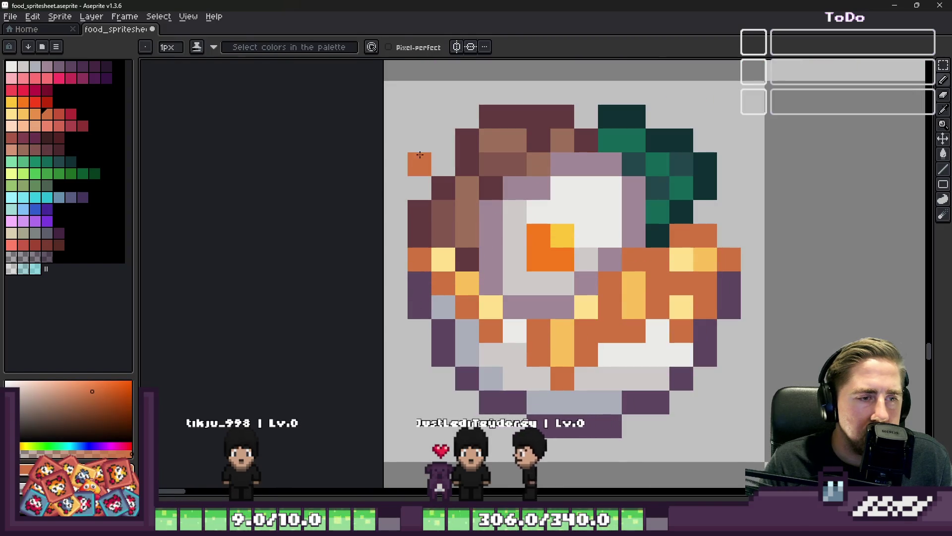
pyautogui.click(420, 140)
pyautogui.click(420, 188)
pyautogui.click(443, 116)
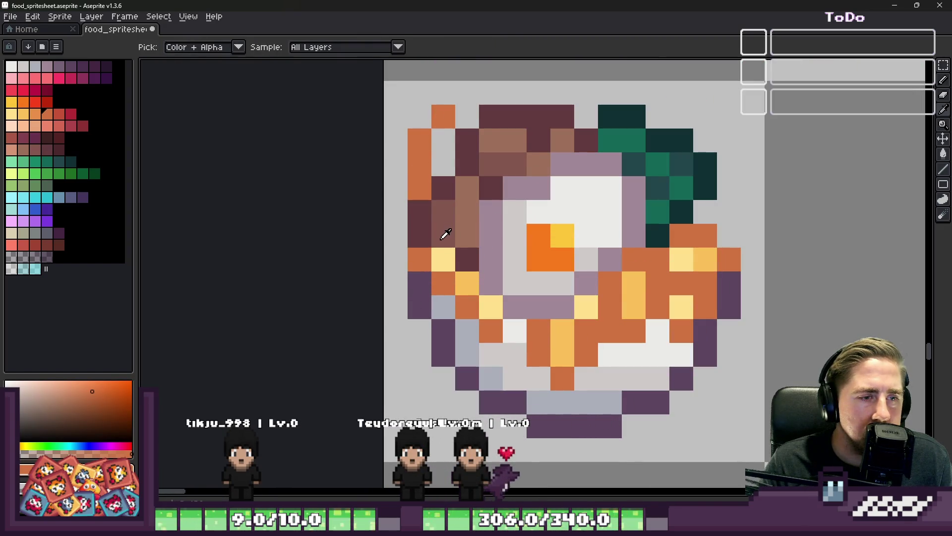
pyautogui.keyDown('alt'); pyautogui.click(443, 259); pyautogui.keyUp('alt')
pyautogui.moveTo(443, 164); pyautogui.dragTo(443, 140)
pyautogui.scroll(-4, 447, 129)
pyautogui.scroll(4, 446, 119)
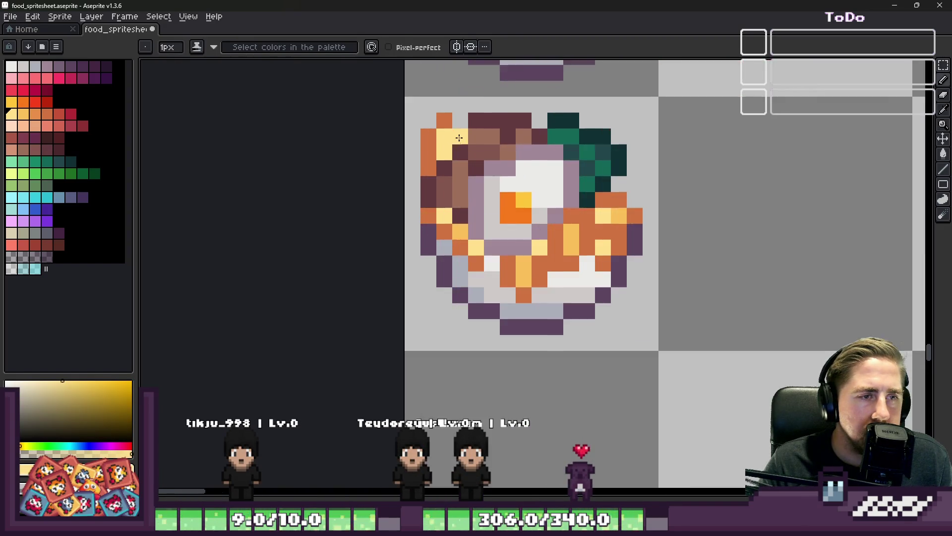
# - Add two orange pixels and a pale-yellow pixel to the right of the green leaves
pyautogui.keyDown('alt'); pyautogui.click(448, 105); pyautogui.keyUp('alt')
pyautogui.scroll(-2, 439, 117)
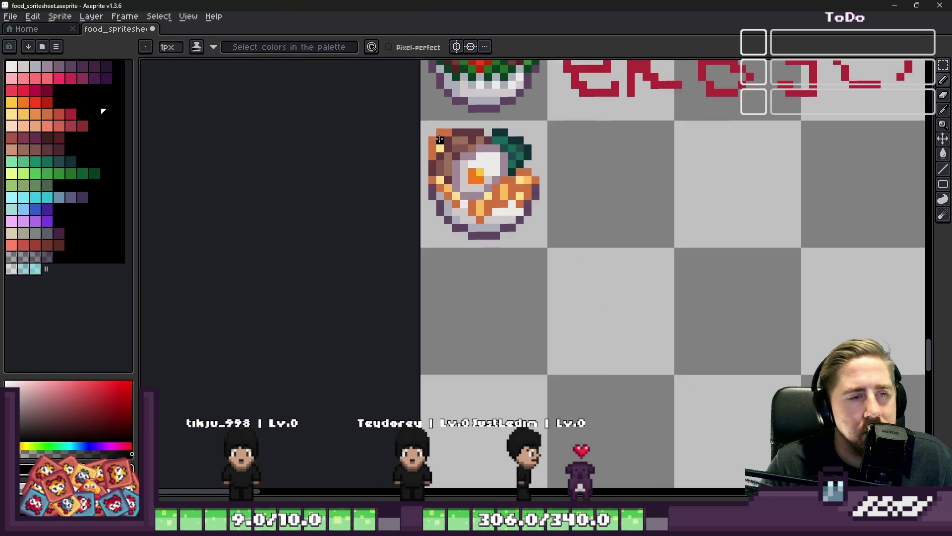
pyautogui.keyDown('alt'); pyautogui.click(432, 144); pyautogui.keyUp('alt')
pyautogui.scroll(2, 496, 149)
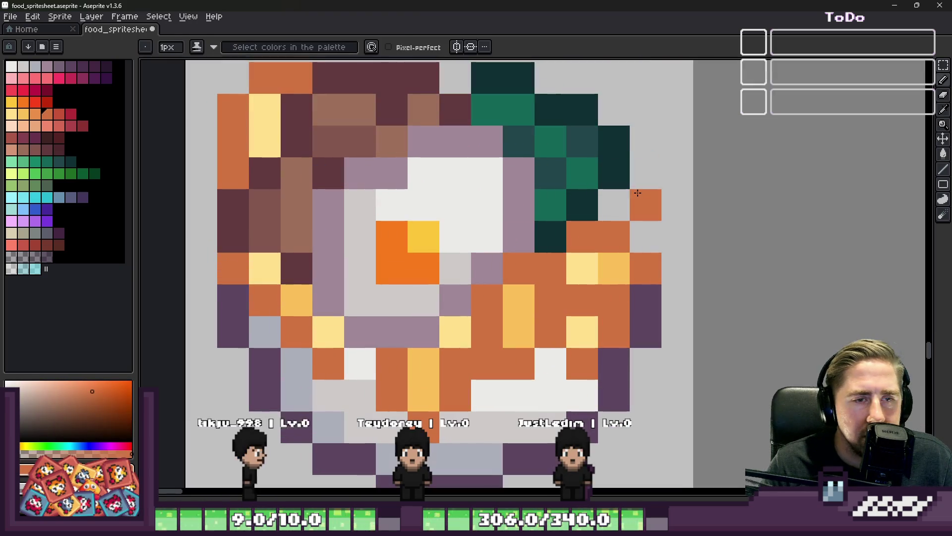
pyautogui.click(635, 168)
pyautogui.click(641, 195)
pyautogui.keyDown('alt'); pyautogui.click(588, 260); pyautogui.keyUp('alt')
pyautogui.click(614, 204)
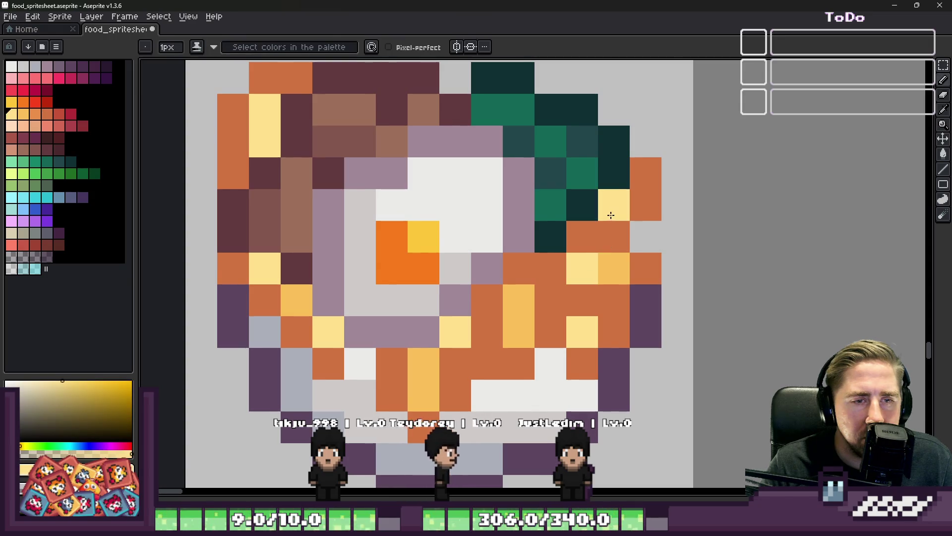
pyautogui.scroll(-2, 606, 226)
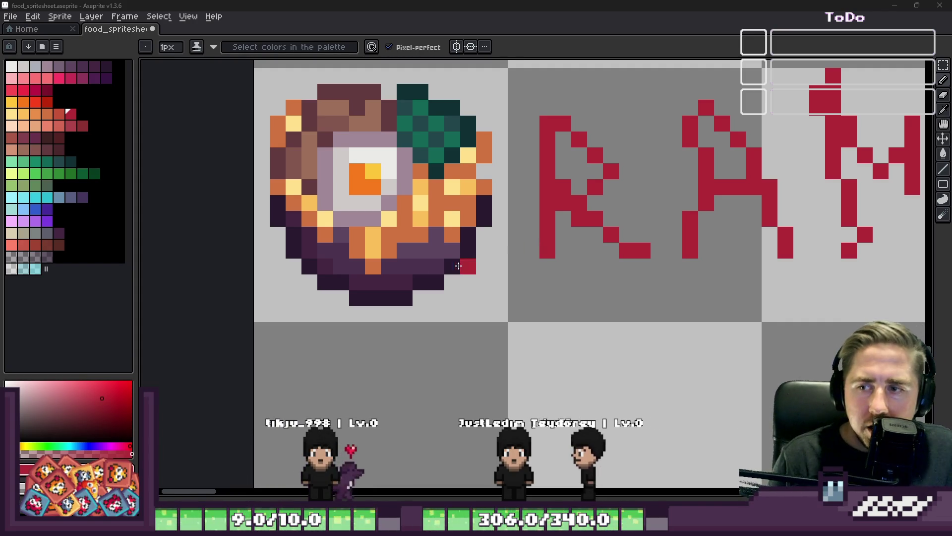
# - Remove Ramen Soup - boil from the Food Wheel, respin to get Asparagus Soup - boil, return to Aseprite
pyautogui.moveTo(598, 528)
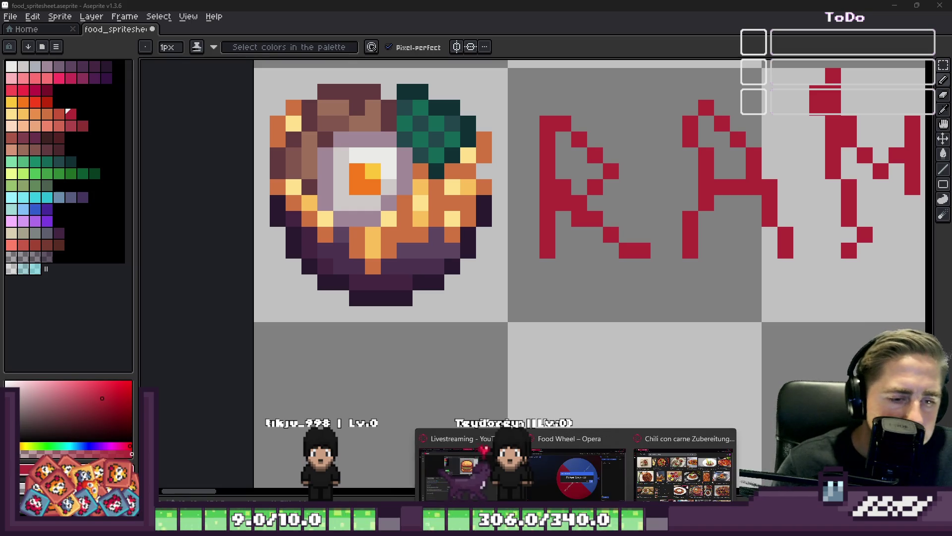
pyautogui.click(578, 475)
pyautogui.click(620, 310)
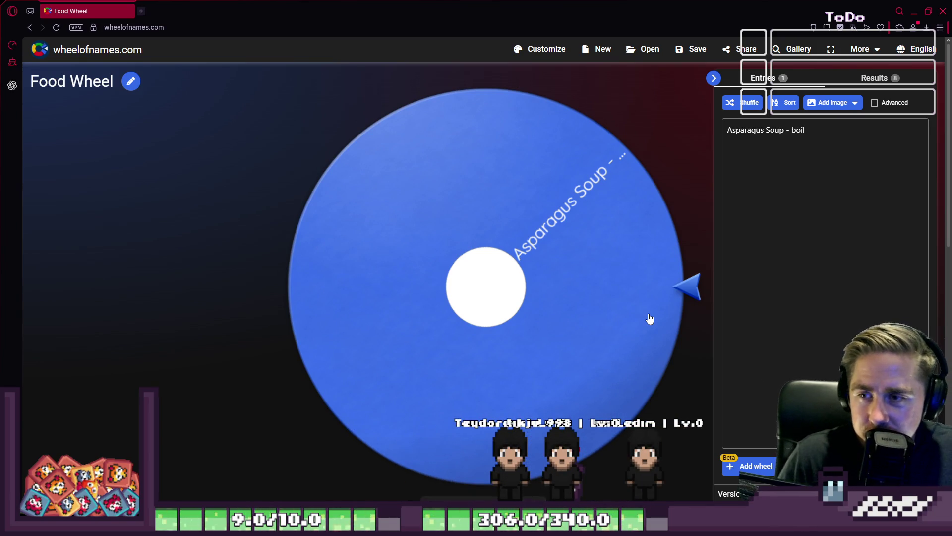
pyautogui.click(498, 278)
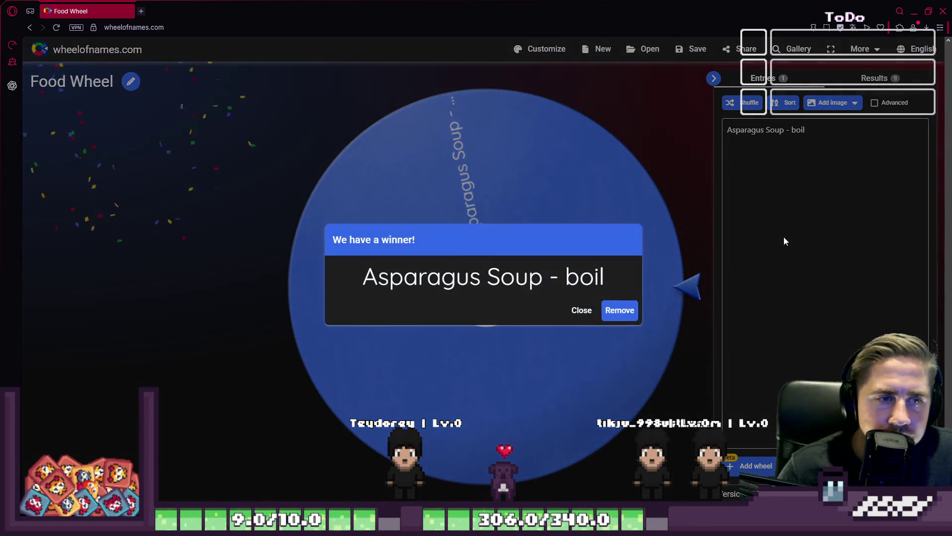
pyautogui.click(914, 11)
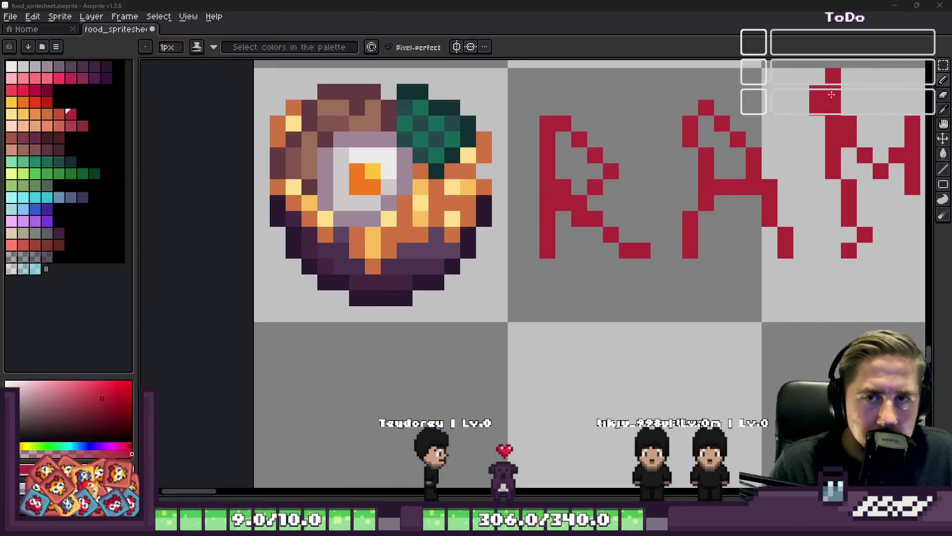
# - Select the grey plate sprite near the CAULI.BAKE label with the rectangular marquee
pyautogui.scroll(-3, 448, 222)
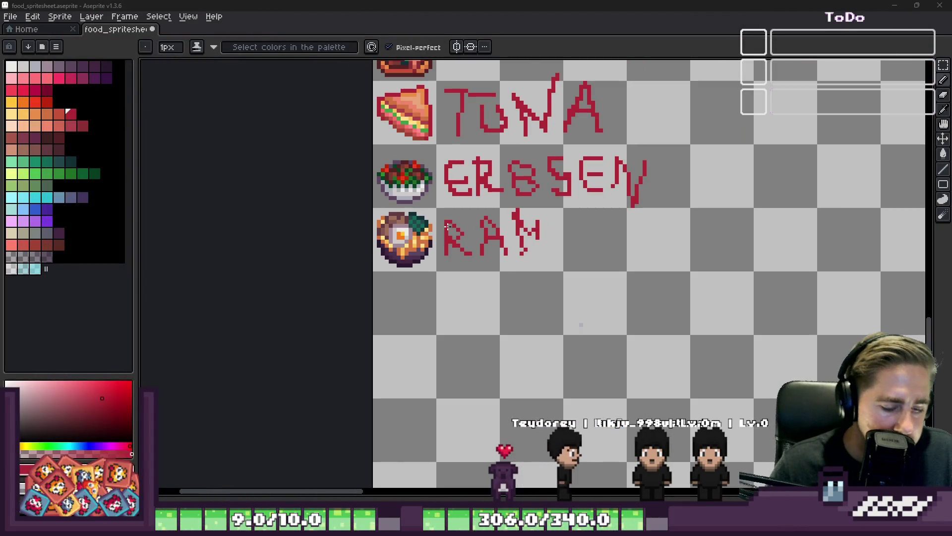
pyautogui.scroll(-3, 457, 280)
pyautogui.scroll(3, 416, 161)
pyautogui.scroll(-2, 470, 292)
pyautogui.scroll(-2, 456, 127)
pyautogui.scroll(5, 565, 152)
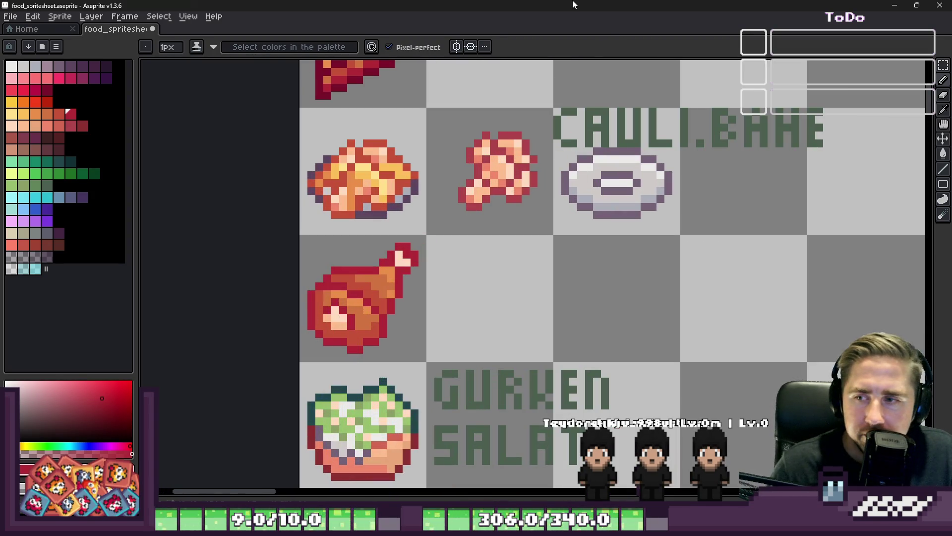
pyautogui.press('m')
pyautogui.scroll(3, 586, 153)
pyautogui.moveTo(519, 144); pyautogui.dragTo(771, 317)
# - Move the plate upward, then drag its top half up away from the bottom half
pyautogui.scroll(-5, 708, 210)
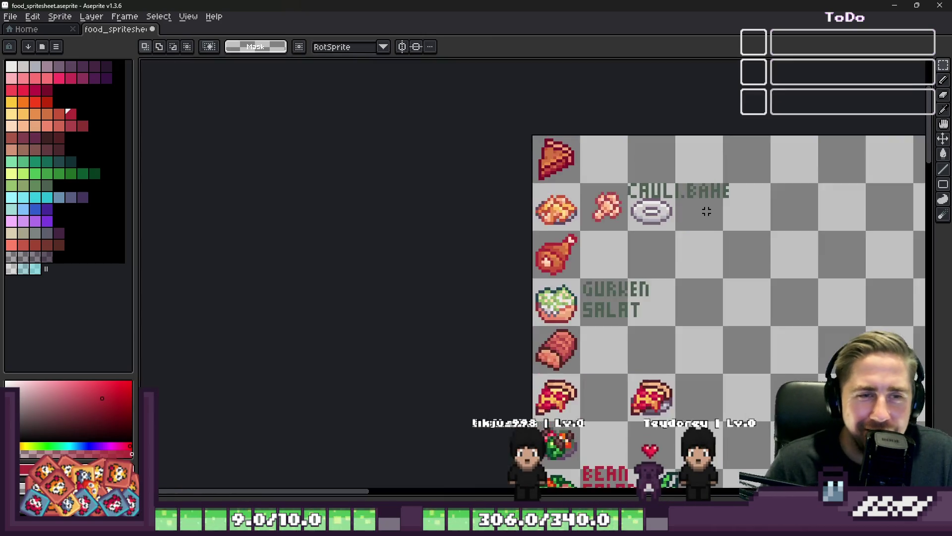
pyautogui.scroll(3, 468, 153)
pyautogui.scroll(2, 501, 137)
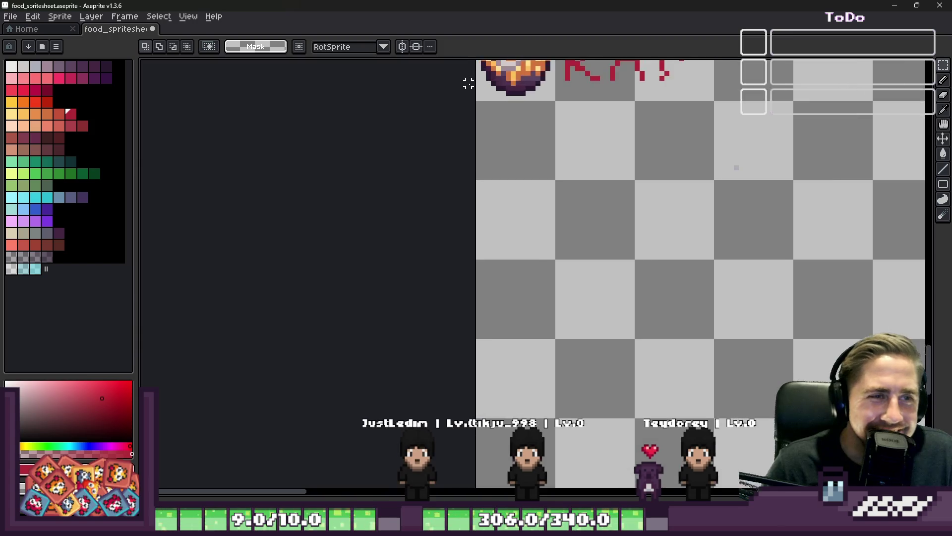
pyautogui.scroll(-1, 501, 137)
pyautogui.scroll(1, 510, 312)
pyautogui.moveTo(510, 310); pyautogui.dragTo(551, 190)
pyautogui.scroll(2, 550, 190)
pyautogui.moveTo(383, 99)
pyautogui.mouseDown()
pyautogui.moveTo(623, 213)
pyautogui.moveTo(631, 238)
pyautogui.moveTo(512, 165)
pyautogui.mouseUp()
# - Commit the moved halves and fill the plate's gap with its light colour
pyautogui.press('Return')
pyautogui.press('b')
pyautogui.keyDown('alt'); pyautogui.click(419, 217); pyautogui.keyUp('alt')
pyautogui.click(419, 250)
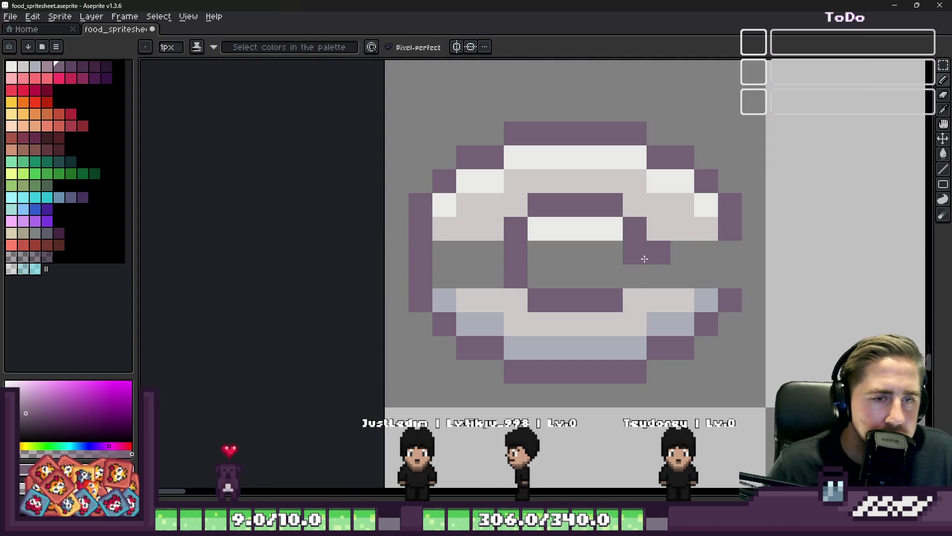
pyautogui.hotkey('ctrl', 'z')
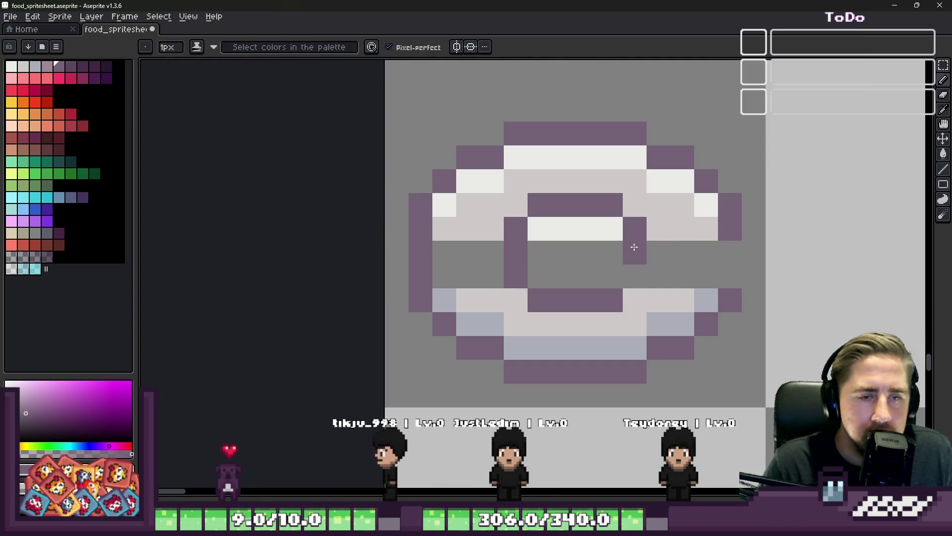
pyautogui.keyDown('alt'); pyautogui.click(665, 204); pyautogui.keyUp('alt')
pyautogui.moveTo(660, 252); pyautogui.dragTo(665, 279)
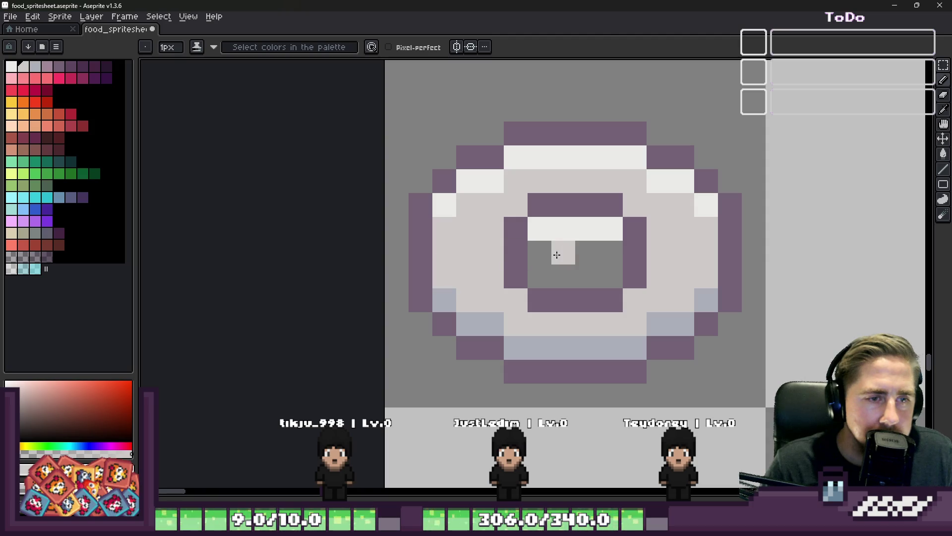
pyautogui.scroll(-3, 602, 255)
pyautogui.scroll(3, 468, 287)
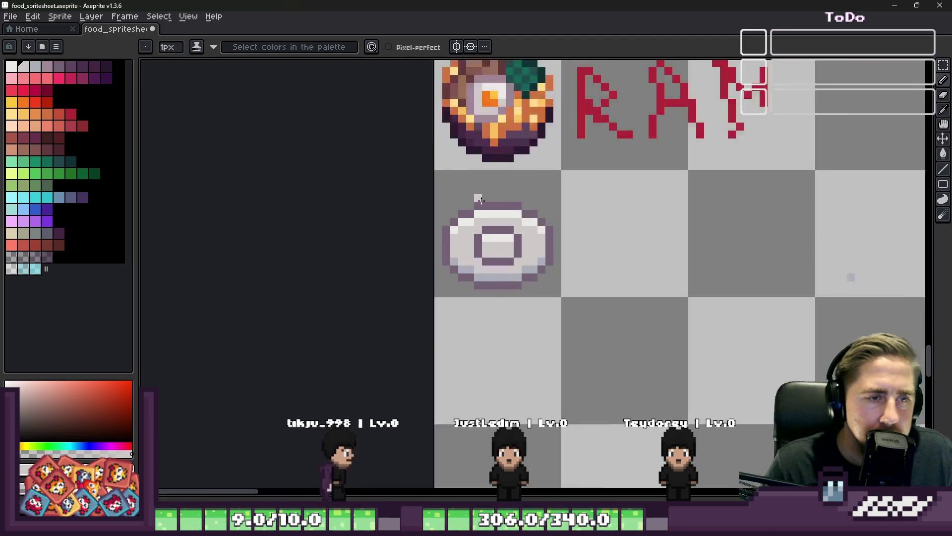
pyautogui.scroll(-3, 521, 194)
pyautogui.scroll(4, 521, 194)
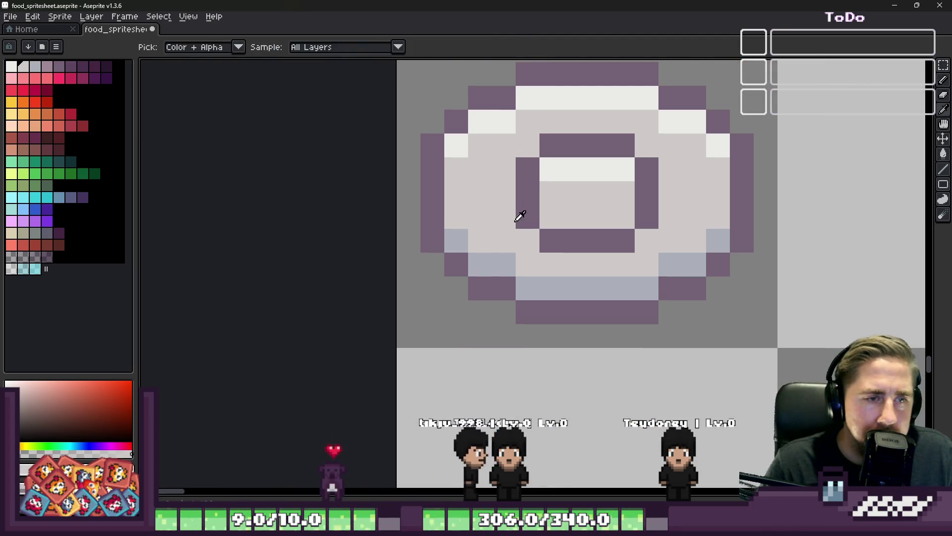
# - Redraw the plate's upper and lower inner rim as purple rows
pyautogui.keyDown('alt'); pyautogui.click(519, 215); pyautogui.keyUp('alt')
pyautogui.click(661, 192)
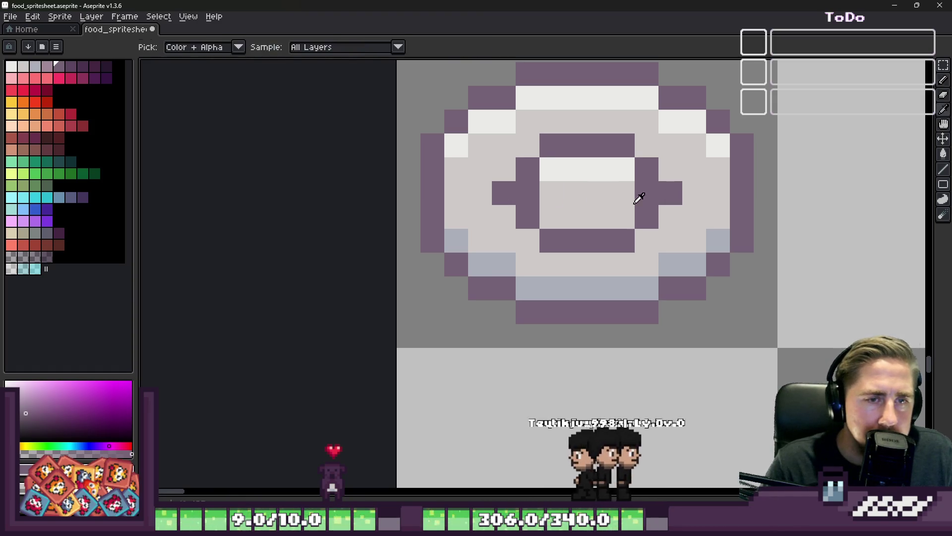
pyautogui.keyDown('alt'); pyautogui.click(627, 201); pyautogui.keyUp('alt')
pyautogui.click(642, 194)
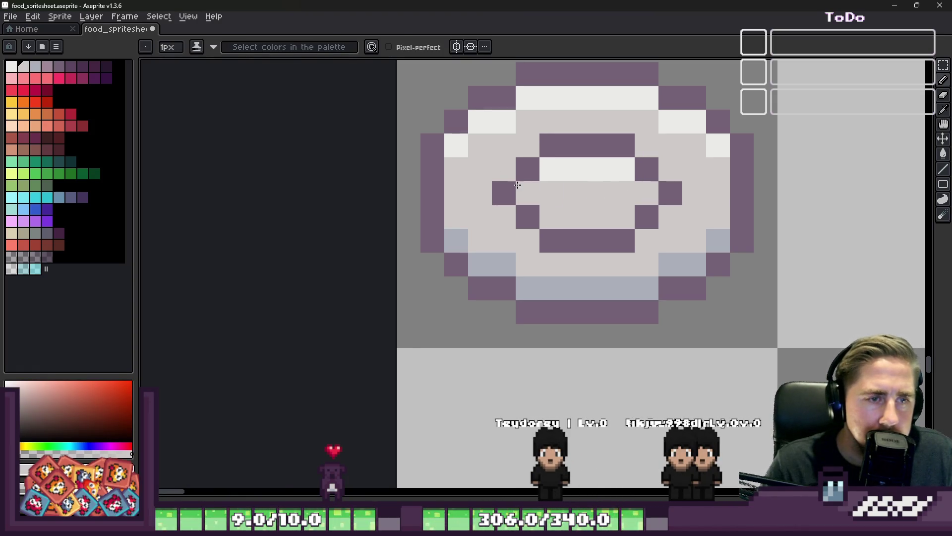
pyautogui.scroll(-3, 518, 189)
pyautogui.scroll(4, 511, 198)
pyautogui.keyDown('alt'); pyautogui.click(510, 197); pyautogui.keyUp('alt')
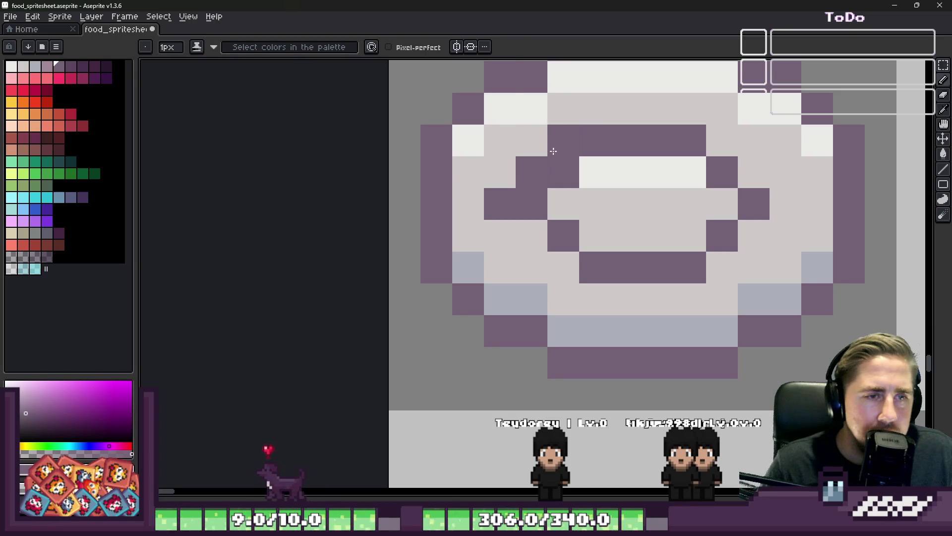
pyautogui.rightClick(568, 126)
pyautogui.moveTo(585, 114); pyautogui.dragTo(682, 115)
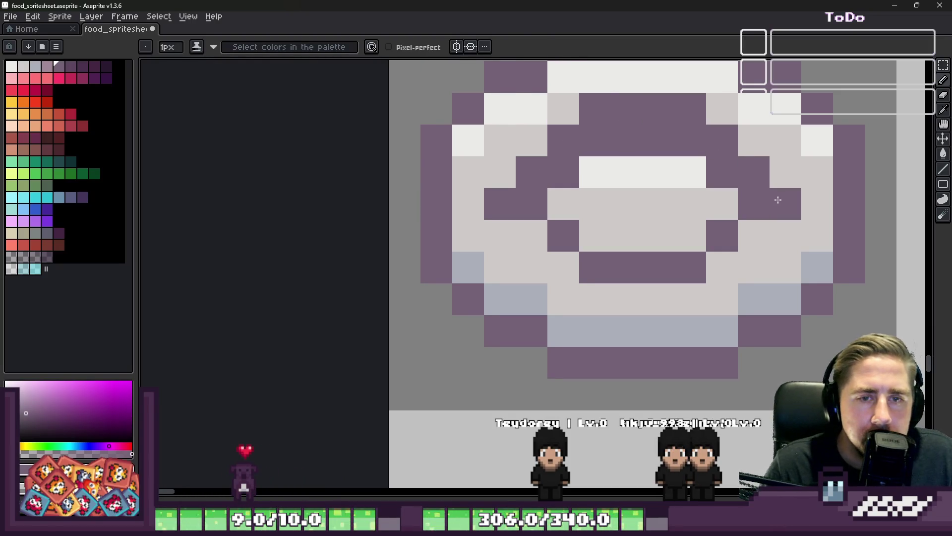
pyautogui.moveTo(723, 266)
pyautogui.mouseDown()
pyautogui.moveTo(636, 295)
pyautogui.moveTo(602, 292)
pyautogui.mouseUp()
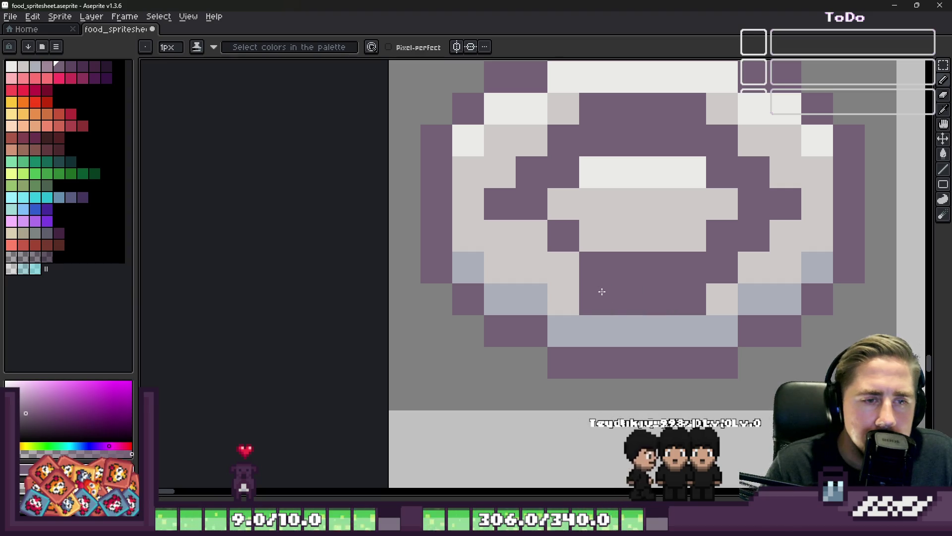
# - Paint over the old inner outline in light grey and add a white highlight strip across the centre
pyautogui.keyDown('alt'); pyautogui.click(615, 243); pyautogui.keyUp('alt')
pyautogui.moveTo(598, 236); pyautogui.dragTo(558, 223)
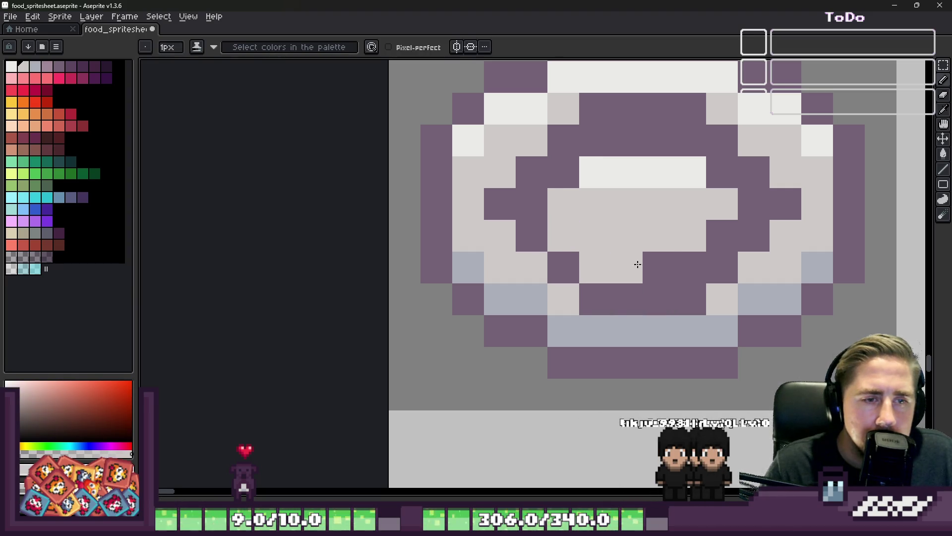
pyautogui.moveTo(692, 141)
pyautogui.mouseDown()
pyautogui.moveTo(631, 134)
pyautogui.moveTo(533, 209)
pyautogui.mouseUp()
pyautogui.keyDown('alt'); pyautogui.click(648, 161); pyautogui.keyUp('alt')
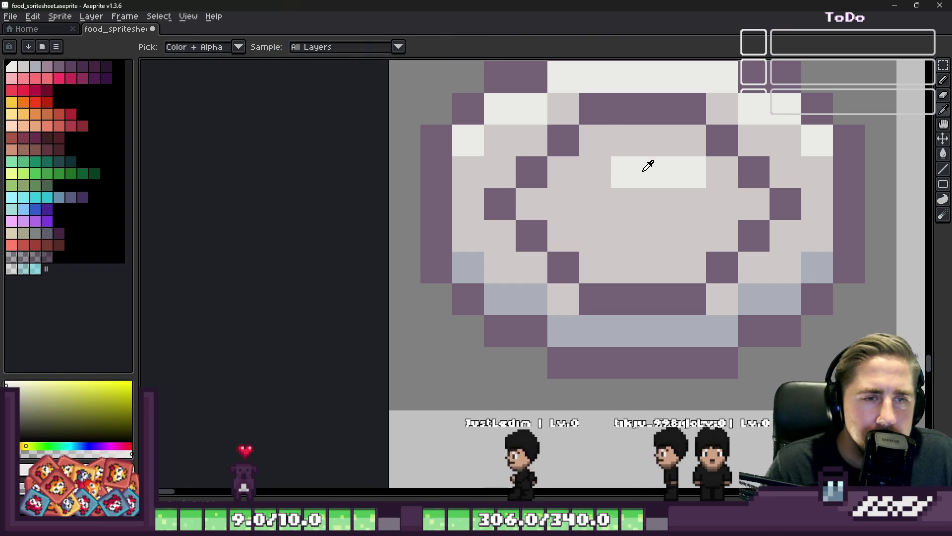
pyautogui.click(602, 121)
pyautogui.hotkey('ctrl', 'z')
pyautogui.moveTo(602, 138)
pyautogui.mouseDown()
pyautogui.moveTo(670, 136)
pyautogui.moveTo(744, 202)
pyautogui.mouseUp()
# - Repaint two pixels of the plate light grey
pyautogui.keyDown('alt'); pyautogui.click(714, 204); pyautogui.keyUp('alt')
pyautogui.moveTo(699, 174); pyautogui.dragTo(630, 174)
pyautogui.scroll(-8, 640, 178)
pyautogui.scroll(5, 546, 188)
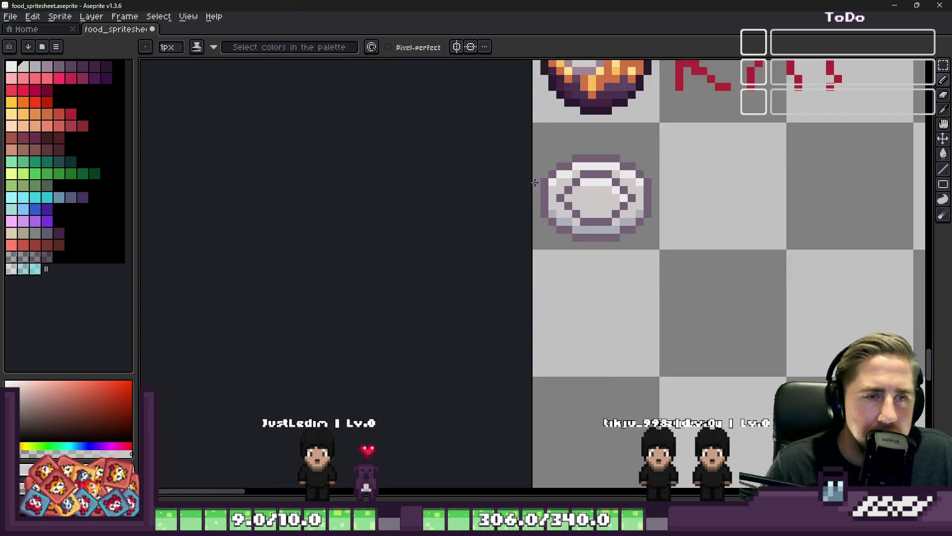
pyautogui.scroll(2, 576, 210)
# - Add blue-grey shading diagonally inside the plate and touch up a pixel
pyautogui.keyDown('alt'); pyautogui.click(508, 218); pyautogui.keyUp('alt')
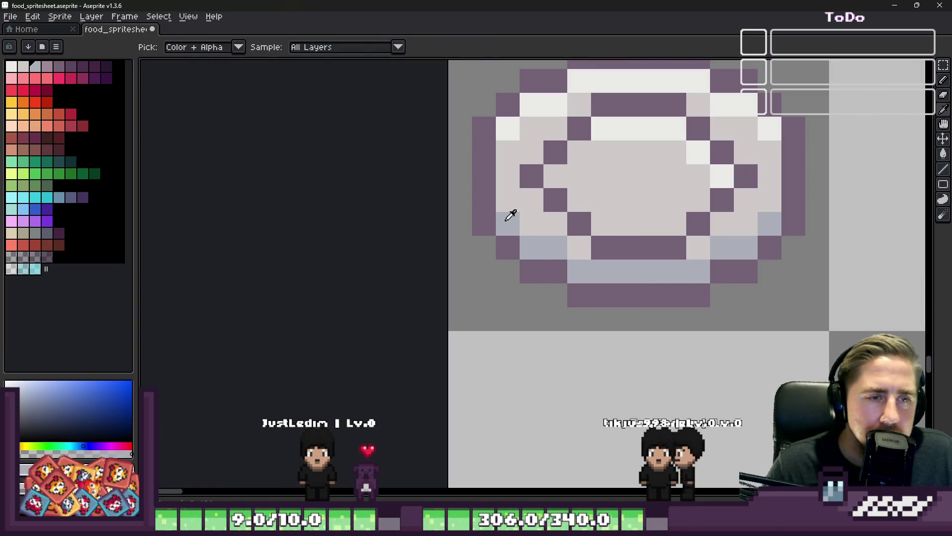
pyautogui.click(552, 179)
pyautogui.keyDown('shift'); pyautogui.click(619, 231); pyautogui.keyUp('shift')
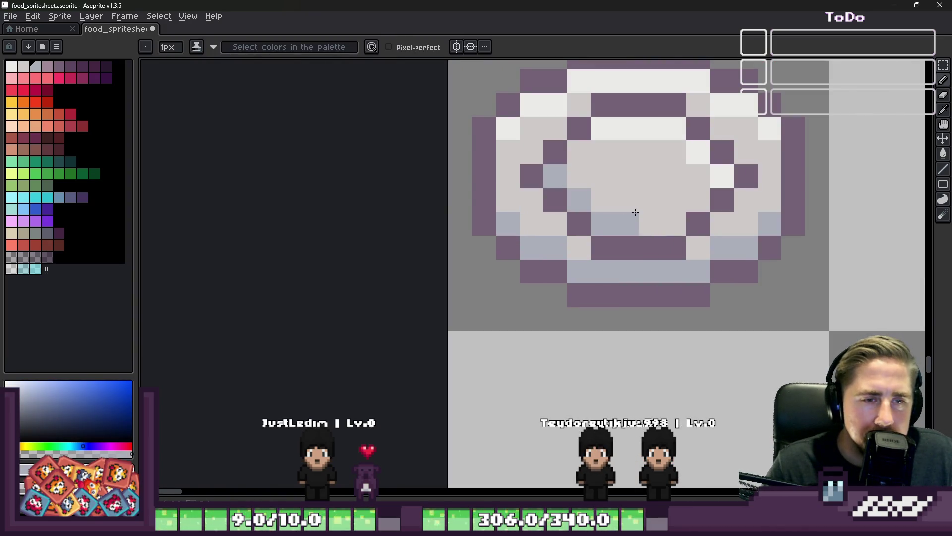
pyautogui.click(650, 199)
pyautogui.scroll(-6, 650, 199)
pyautogui.scroll(6, 604, 233)
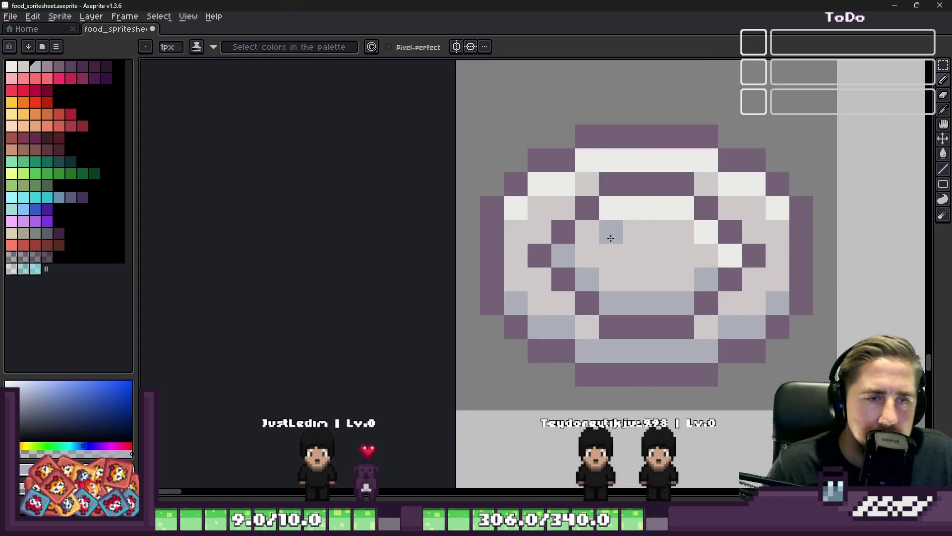
# - Draw a dark purple vertical edge on the inner rim and add a purple rim pixel
pyautogui.keyDown('alt'); pyautogui.click(593, 229); pyautogui.keyUp('alt')
pyautogui.scroll(-9, 565, 163)
pyautogui.scroll(-2, 578, 189)
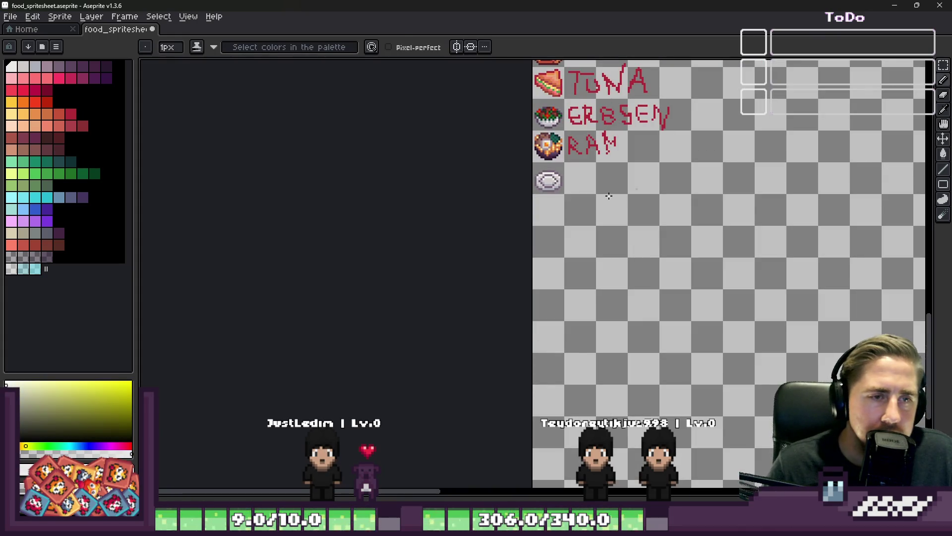
pyautogui.scroll(5, 575, 190)
pyautogui.keyDown('alt'); pyautogui.click(510, 192); pyautogui.keyUp('alt')
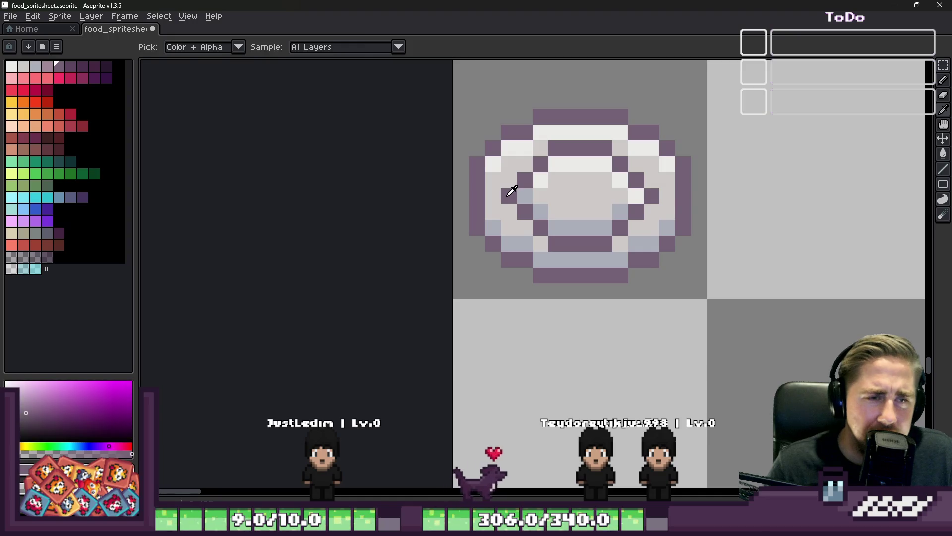
pyautogui.moveTo(614, 201); pyautogui.dragTo(636, 204)
pyautogui.keyDown('alt'); pyautogui.click(653, 199); pyautogui.keyUp('alt')
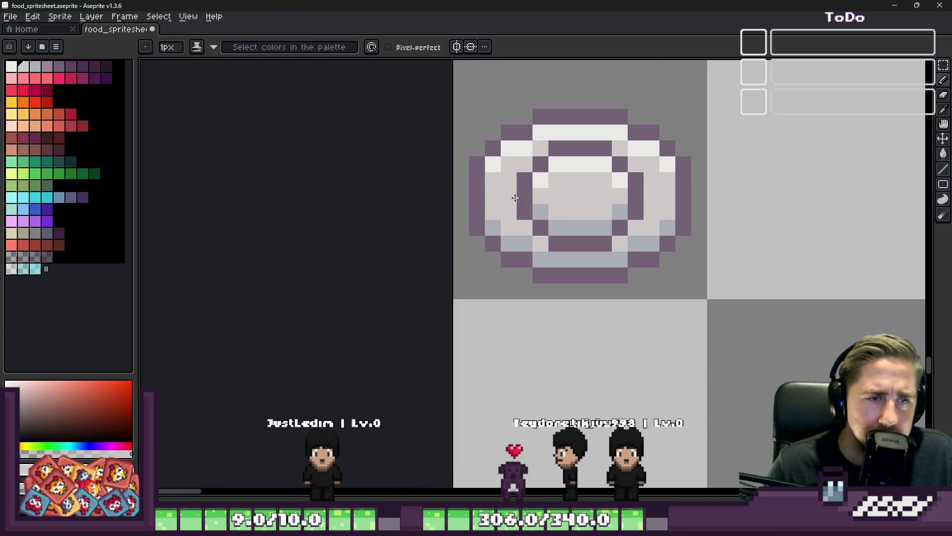
pyautogui.scroll(-4, 515, 197)
pyautogui.scroll(5, 522, 166)
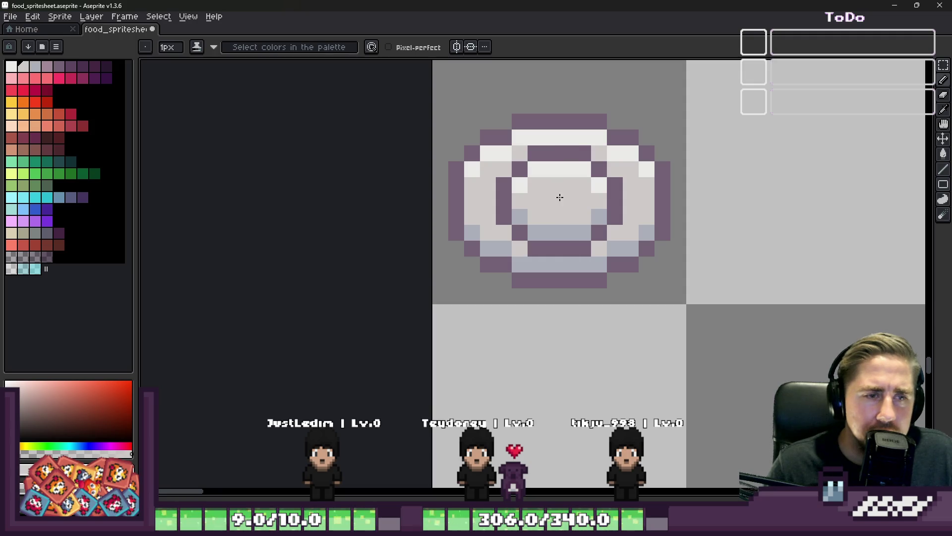
pyautogui.scroll(-2, 539, 213)
pyautogui.scroll(3, 540, 213)
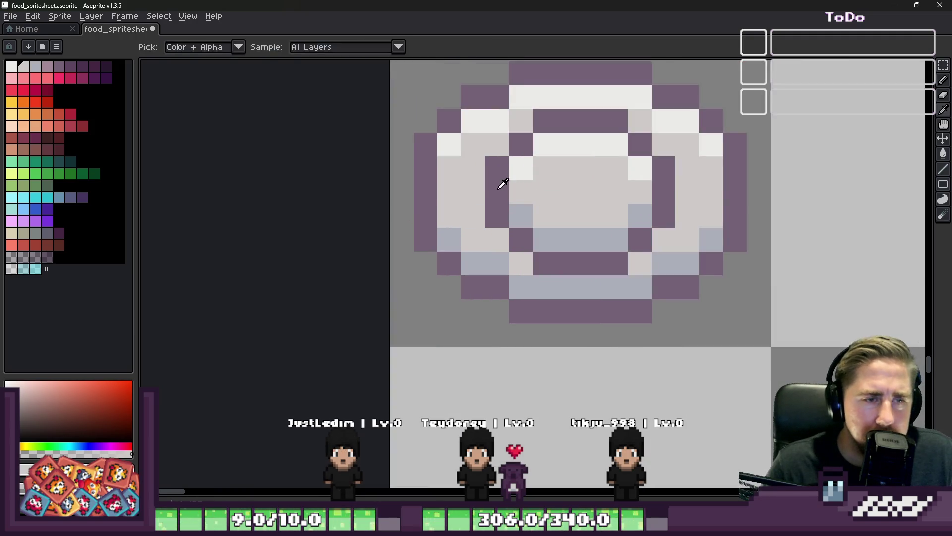
pyautogui.keyDown('alt'); pyautogui.click(498, 188); pyautogui.keyUp('alt')
pyautogui.click(481, 191)
# - Repaint the inner purple rows light and add a white highlight pixel at the top
pyautogui.keyDown('alt'); pyautogui.click(625, 112); pyautogui.keyUp('alt')
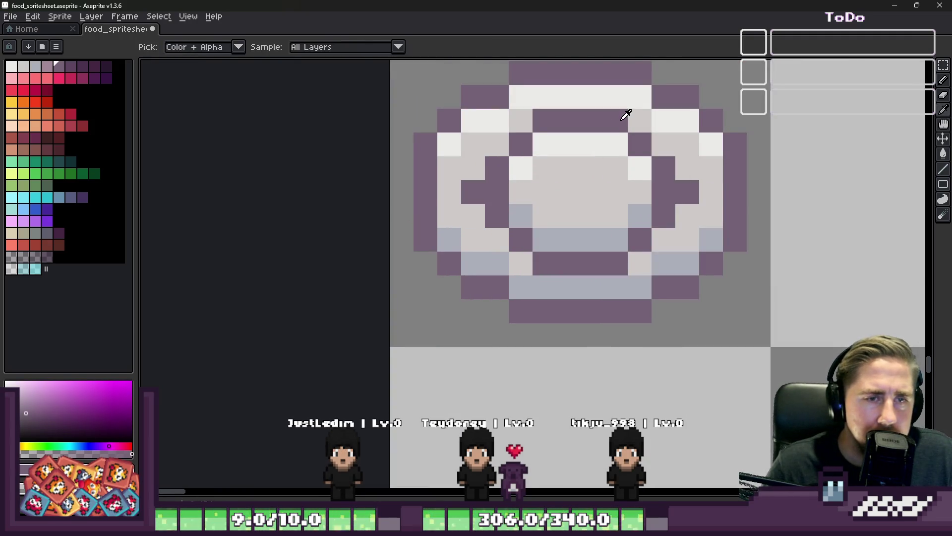
pyautogui.moveTo(617, 144); pyautogui.dragTo(579, 144)
pyautogui.keyDown('alt'); pyautogui.click(631, 255); pyautogui.keyUp('alt')
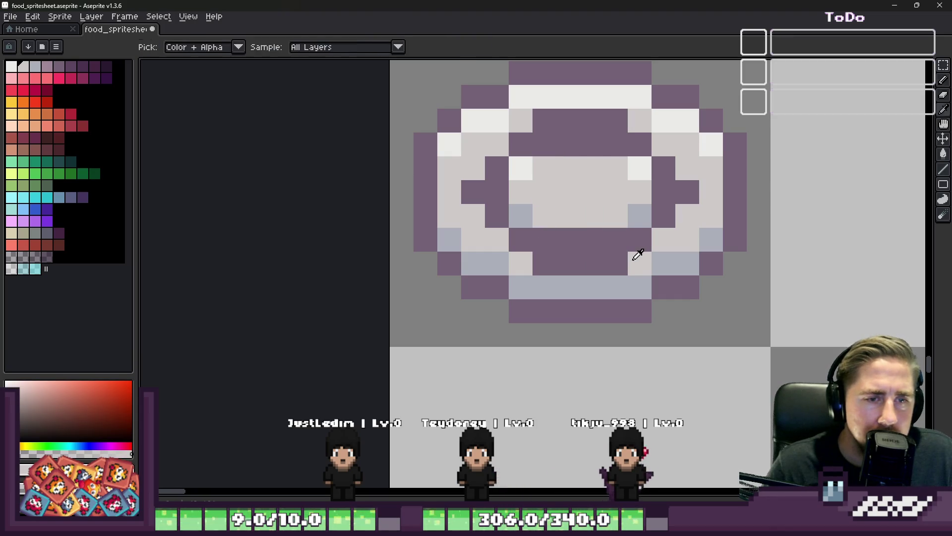
pyautogui.moveTo(631, 255); pyautogui.dragTo(540, 263)
pyautogui.moveTo(543, 121)
pyautogui.mouseDown()
pyautogui.moveTo(531, 121)
pyautogui.moveTo(623, 125)
pyautogui.mouseUp()
pyautogui.keyDown('alt'); pyautogui.click(638, 187); pyautogui.keyUp('alt')
pyautogui.moveTo(663, 192)
pyautogui.mouseDown()
pyautogui.moveTo(584, 191)
pyautogui.moveTo(635, 168)
pyautogui.mouseUp()
pyautogui.keyDown('alt'); pyautogui.click(525, 159); pyautogui.keyUp('alt')
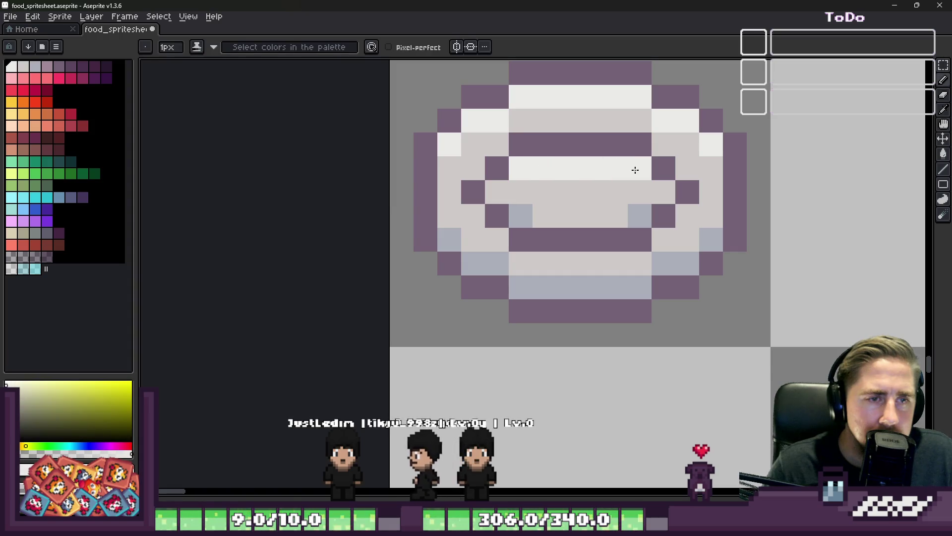
pyautogui.scroll(-6, 630, 208)
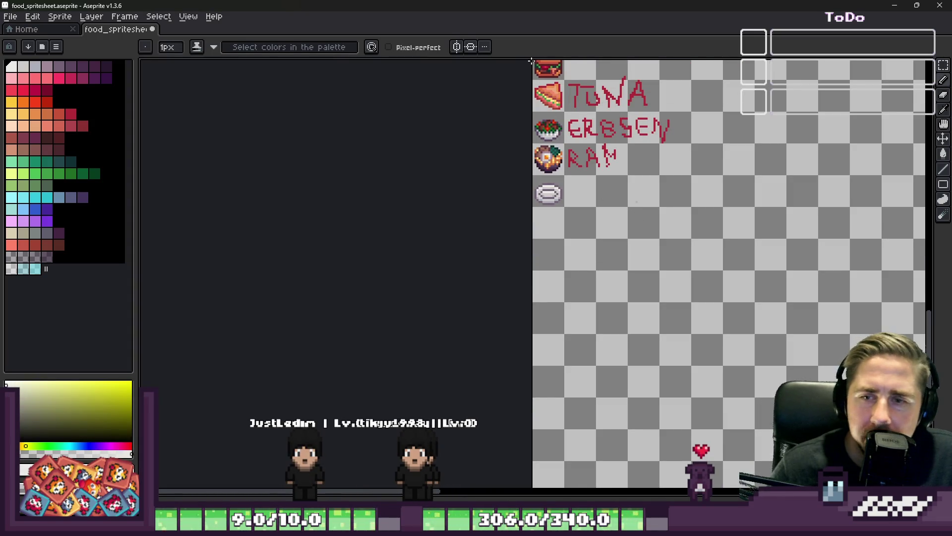
pyautogui.scroll(3, 614, 233)
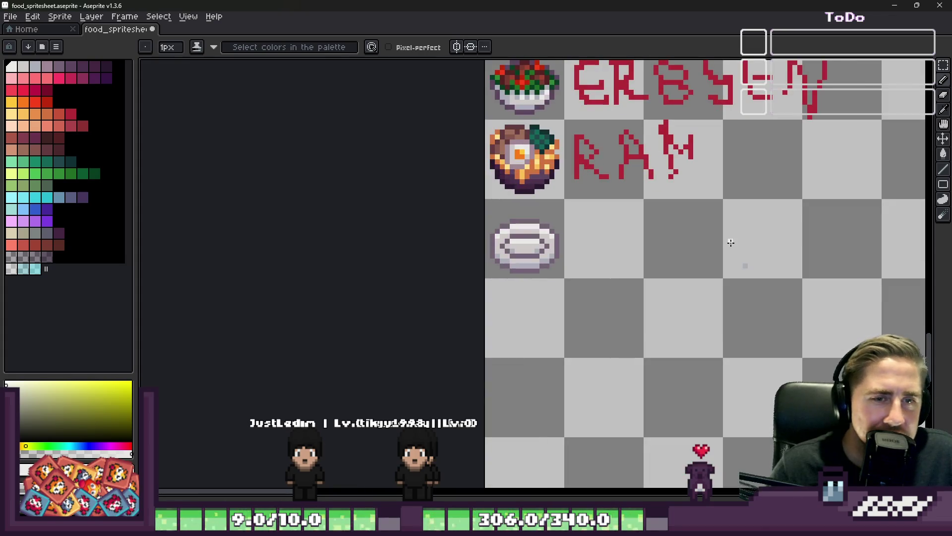
# - Paint the plate's centre row, lower inner area and left inner edge dark purple
pyautogui.press('m')
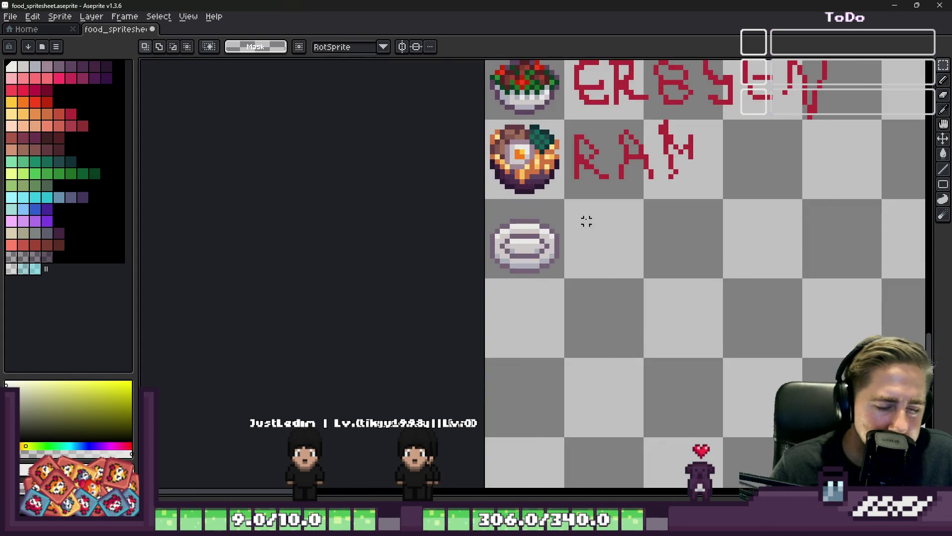
pyautogui.scroll(4, 606, 218)
pyautogui.press('b')
pyautogui.moveTo(506, 188); pyautogui.dragTo(614, 187)
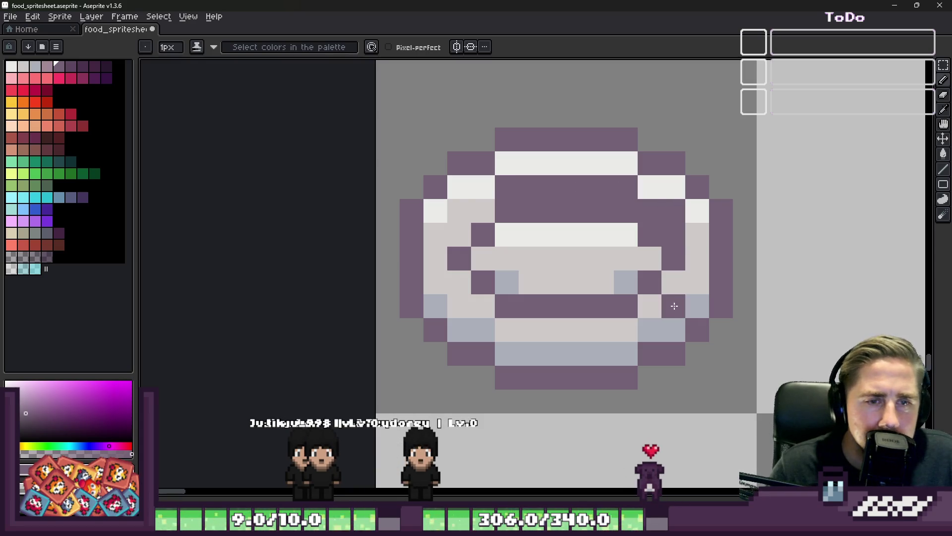
pyautogui.moveTo(613, 328)
pyautogui.mouseDown()
pyautogui.moveTo(542, 329)
pyautogui.moveTo(456, 304)
pyautogui.mouseUp()
pyautogui.moveTo(452, 261)
pyautogui.mouseDown()
pyautogui.moveTo(455, 226)
pyautogui.moveTo(470, 210)
pyautogui.moveTo(500, 214)
pyautogui.mouseUp()
# - Lighten a left-edge pixel pink-grey and paint a rim pixel dark purple
pyautogui.press('i')
pyautogui.click(519, 251)
pyautogui.press('b')
pyautogui.click(479, 229)
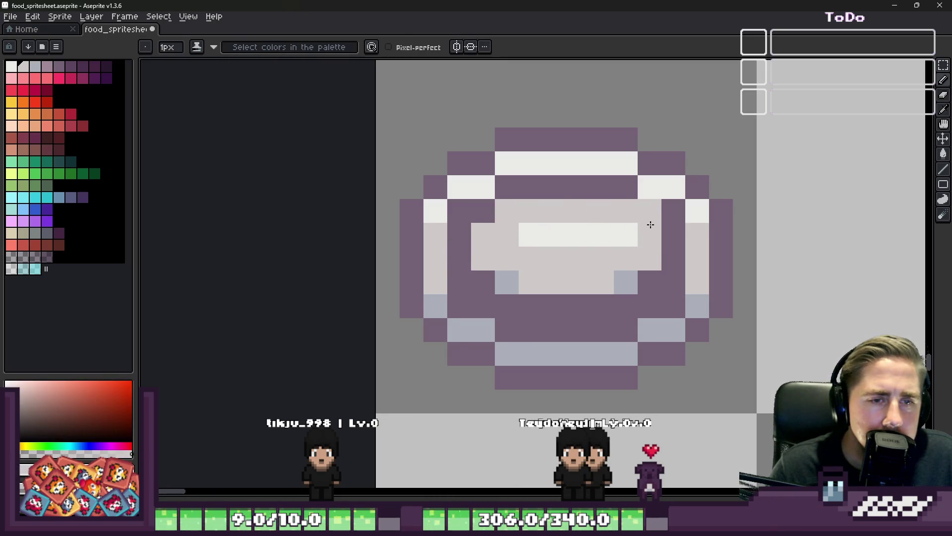
pyautogui.press('i')
pyautogui.click(672, 207)
pyautogui.press('b')
pyautogui.click(649, 206)
# - Paint the lower inner pixels light grey, then select the area around the plate
pyautogui.press('i')
pyautogui.click(653, 259)
pyautogui.press('b')
pyautogui.click(642, 286)
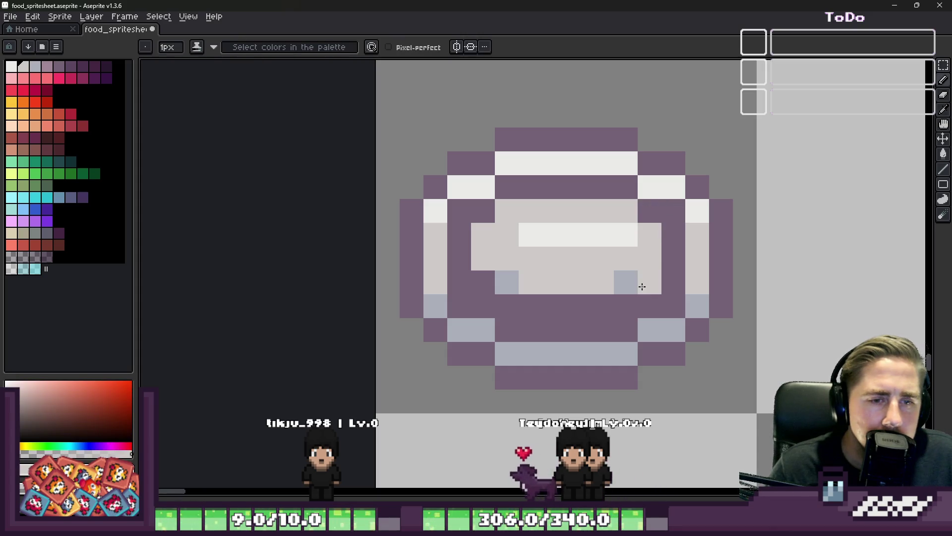
pyautogui.moveTo(629, 308)
pyautogui.mouseDown()
pyautogui.moveTo(537, 304)
pyautogui.moveTo(486, 273)
pyautogui.mouseUp()
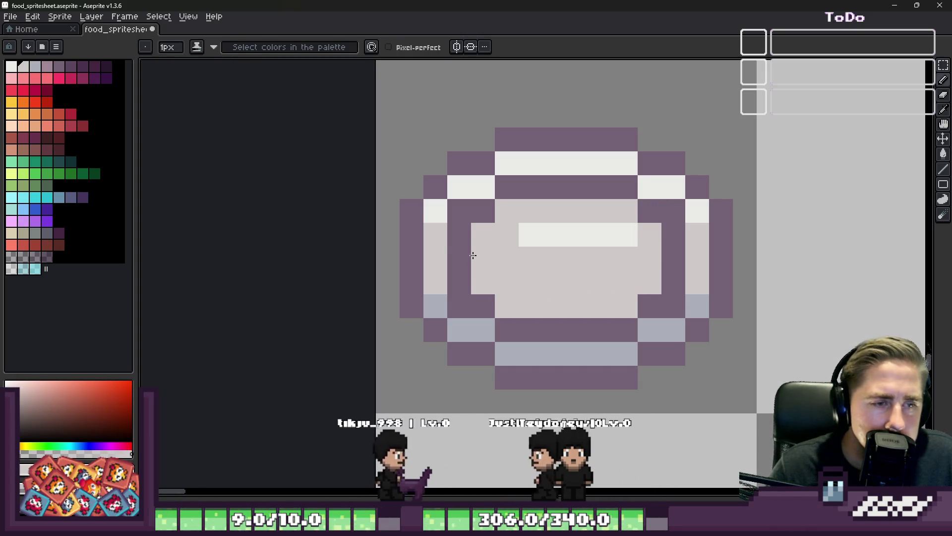
pyautogui.scroll(-7, 530, 229)
pyautogui.scroll(-4, 531, 230)
pyautogui.scroll(7, 504, 222)
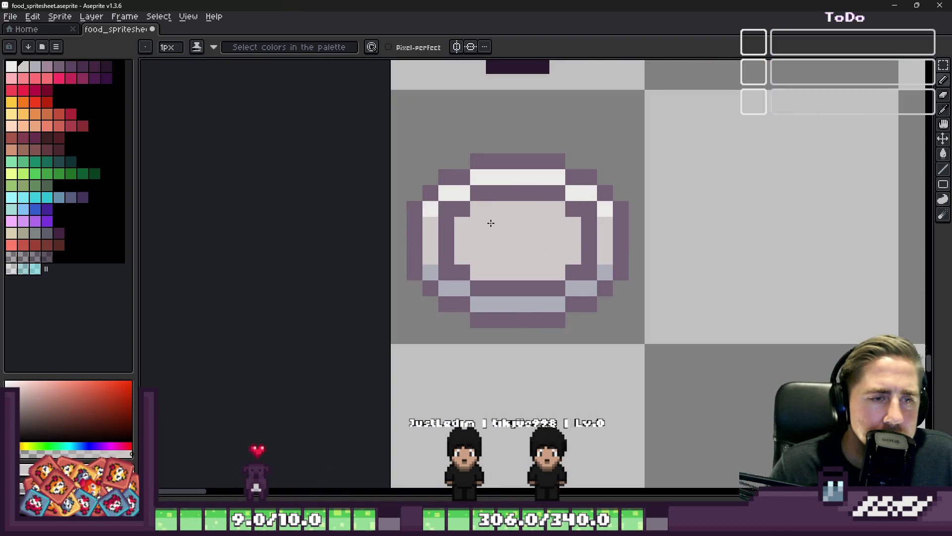
pyautogui.scroll(-4, 491, 223)
pyautogui.scroll(4, 493, 218)
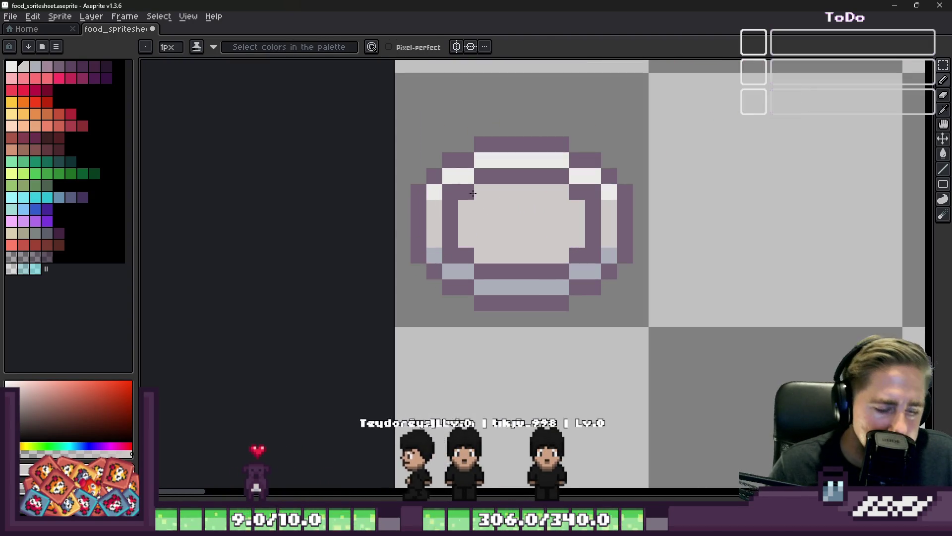
pyautogui.press('m')
pyautogui.moveTo(403, 128); pyautogui.dragTo(657, 319)
# - Shift the plate sprite upward and add a dark purple pixel at its bottom-right
pyautogui.moveTo(546, 245); pyautogui.dragTo(544, 213)
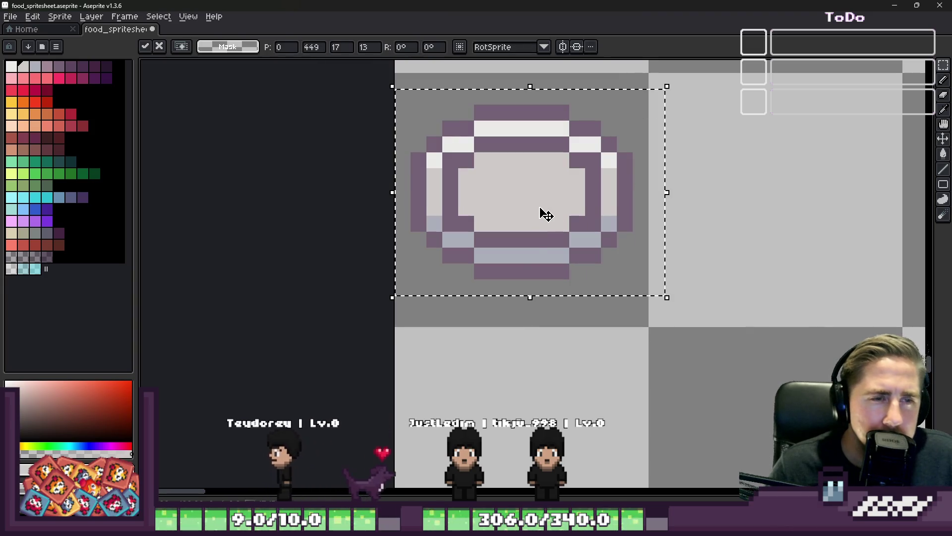
pyautogui.hotkey('ctrl', 'd')
pyautogui.press('i')
pyautogui.scroll(1, 575, 214)
pyautogui.press('b')
pyautogui.click(591, 298)
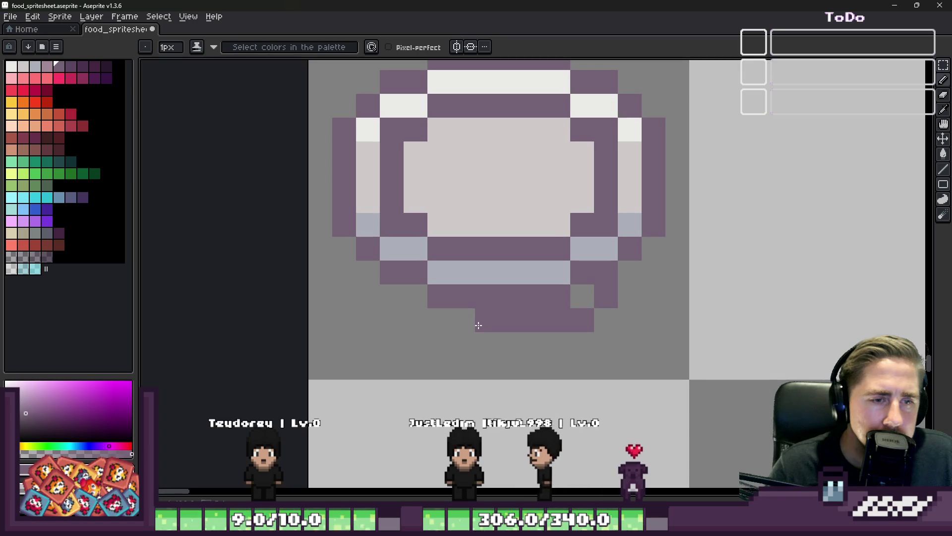
pyautogui.moveTo(582, 320)
pyautogui.mouseDown()
pyautogui.moveTo(534, 342)
pyautogui.moveTo(450, 335)
pyautogui.moveTo(464, 341)
pyautogui.moveTo(431, 342)
pyautogui.mouseUp()
pyautogui.hotkey('ctrl', 'z')
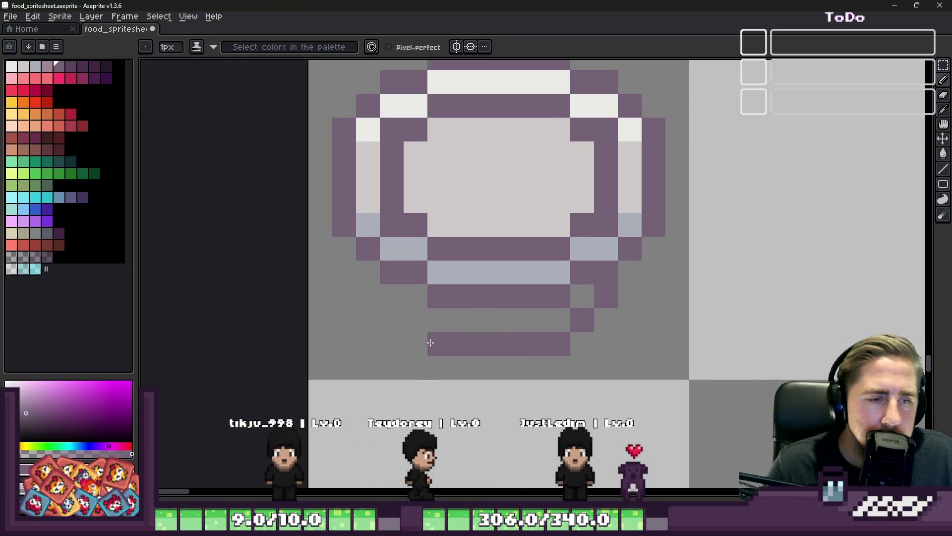
# - Paint light pinkish-grey pixels along the plate's bottom rim
pyautogui.scroll(-2, 444, 306)
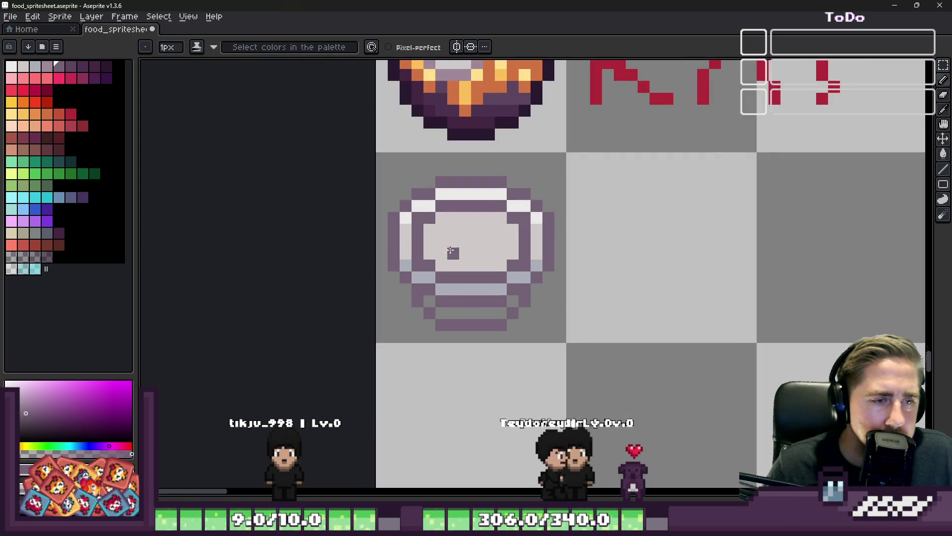
pyautogui.keyDown('alt'); pyautogui.click(431, 301); pyautogui.keyUp('alt')
pyautogui.moveTo(451, 319); pyautogui.dragTo(509, 315)
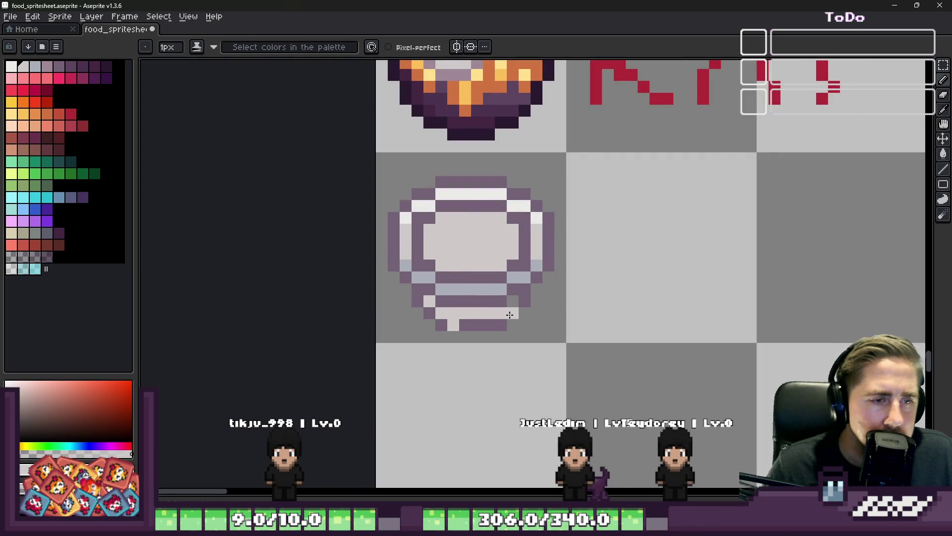
pyautogui.keyDown('alt'); pyautogui.click(509, 309); pyautogui.keyUp('alt')
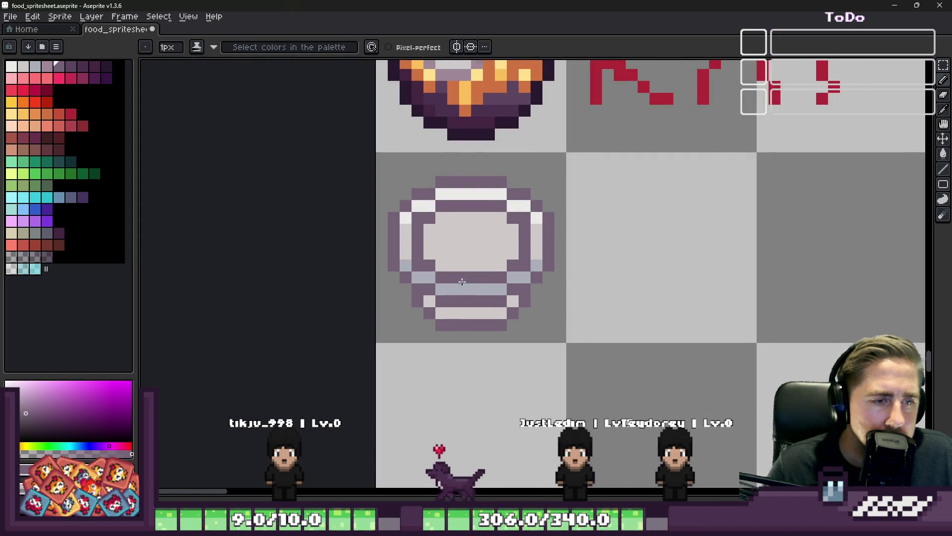
pyautogui.scroll(-2, 461, 282)
pyautogui.scroll(3, 452, 205)
pyautogui.keyDown('alt'); pyautogui.click(453, 206); pyautogui.keyUp('alt')
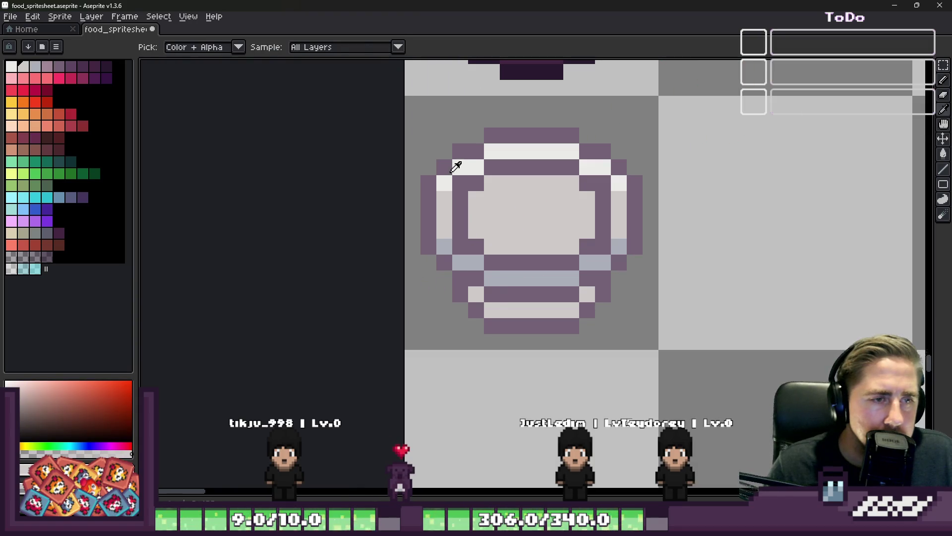
pyautogui.keyDown('alt'); pyautogui.click(453, 168); pyautogui.keyUp('alt')
pyautogui.click(489, 300)
# - Paint a blue-grey row across the plate's lower rim band
pyautogui.keyDown('alt'); pyautogui.click(471, 262); pyautogui.keyUp('alt')
pyautogui.click(473, 299)
pyautogui.click(490, 307)
pyautogui.moveTo(496, 309); pyautogui.dragTo(571, 310)
pyautogui.click(586, 298)
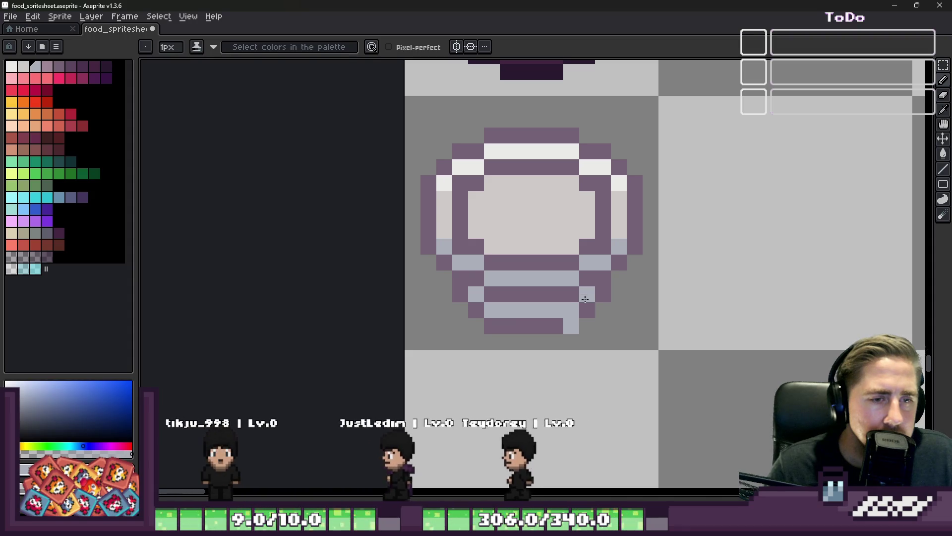
# - Fill the plate's light-purple outline with a darker purple from the palette
pyautogui.keyDown('alt'); pyautogui.click(542, 325); pyautogui.keyUp('alt')
pyautogui.scroll(-1, 566, 323)
pyautogui.press('i')
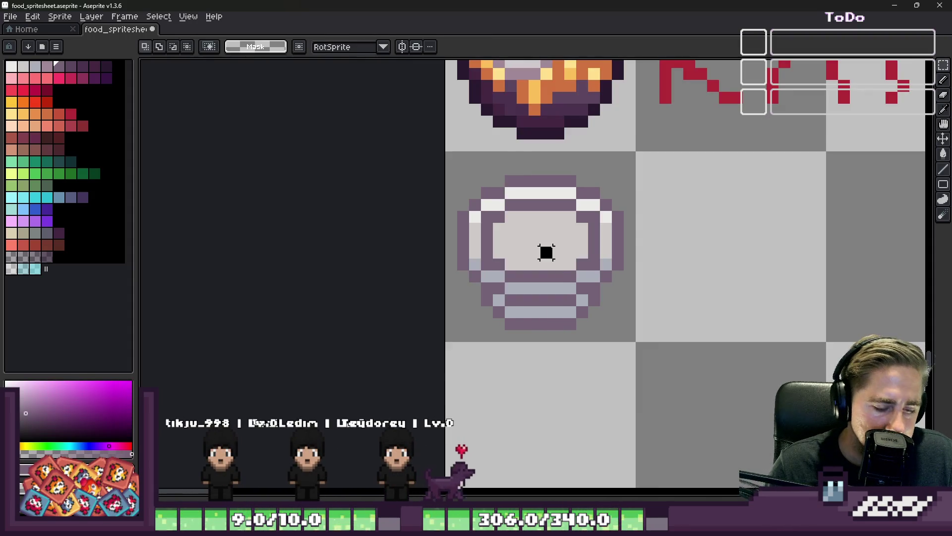
pyautogui.scroll(2, 546, 251)
pyautogui.click(71, 66)
pyautogui.press('g')
pyautogui.click(402, 188)
pyautogui.click(390, 213)
pyautogui.scroll(-1, 404, 199)
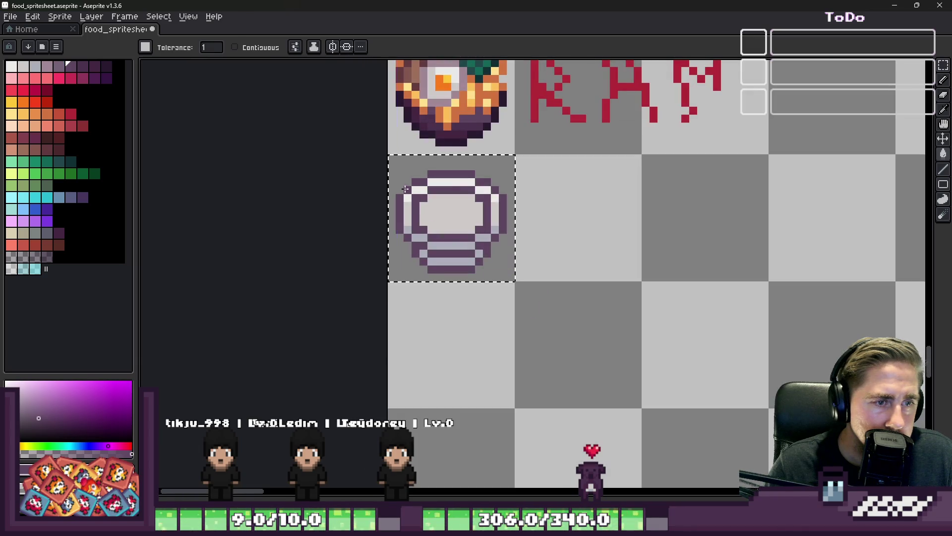
pyautogui.scroll(1, 421, 224)
# - Pencil grey-blue shading across the plate interior's bottom and up its sides
pyautogui.press('i')
pyautogui.click(451, 309)
pyautogui.press('g')
pyautogui.click(451, 250)
pyautogui.hotkey('ctrl', 'z')
pyautogui.press('b')
pyautogui.moveTo(457, 244)
pyautogui.mouseDown()
pyautogui.moveTo(451, 264)
pyautogui.moveTo(493, 283)
pyautogui.moveTo(570, 287)
pyautogui.moveTo(606, 255)
pyautogui.moveTo(607, 240)
pyautogui.mouseUp()
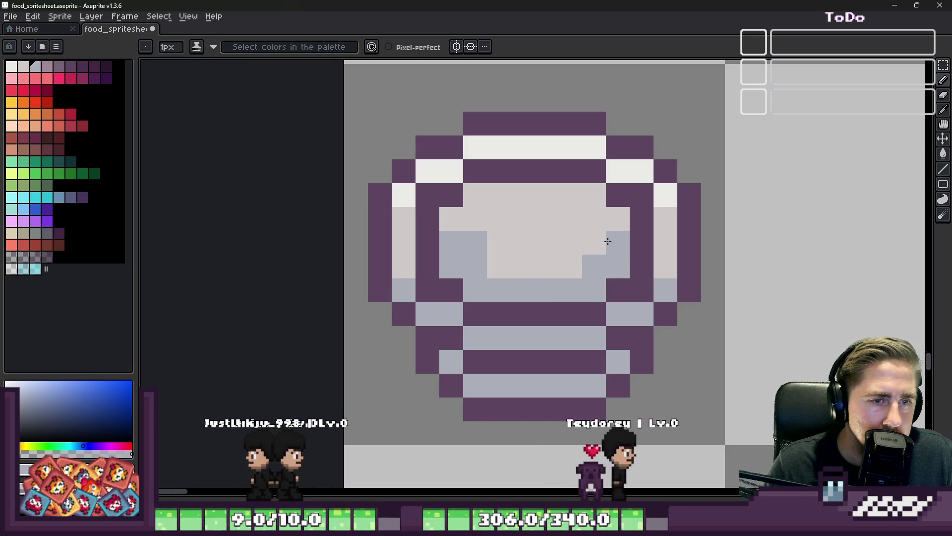
pyautogui.keyDown('alt'); pyautogui.click(489, 241); pyautogui.keyUp('alt')
pyautogui.click(475, 242)
pyautogui.keyDown('alt'); pyautogui.click(485, 259); pyautogui.keyUp('alt')
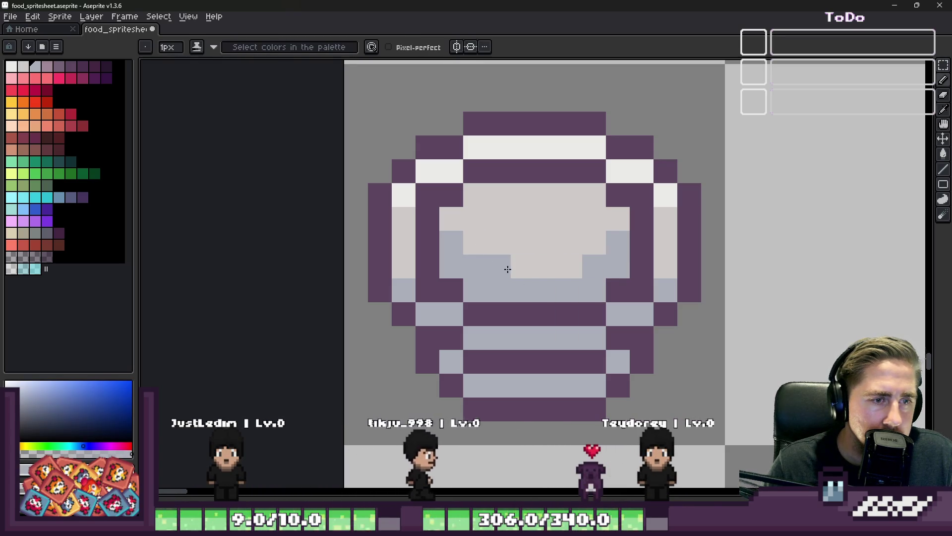
pyautogui.moveTo(516, 266); pyautogui.dragTo(576, 267)
# - Pick the plate's dark purple as the drawing colour
pyautogui.scroll(-5, 525, 233)
pyautogui.scroll(-2, 502, 206)
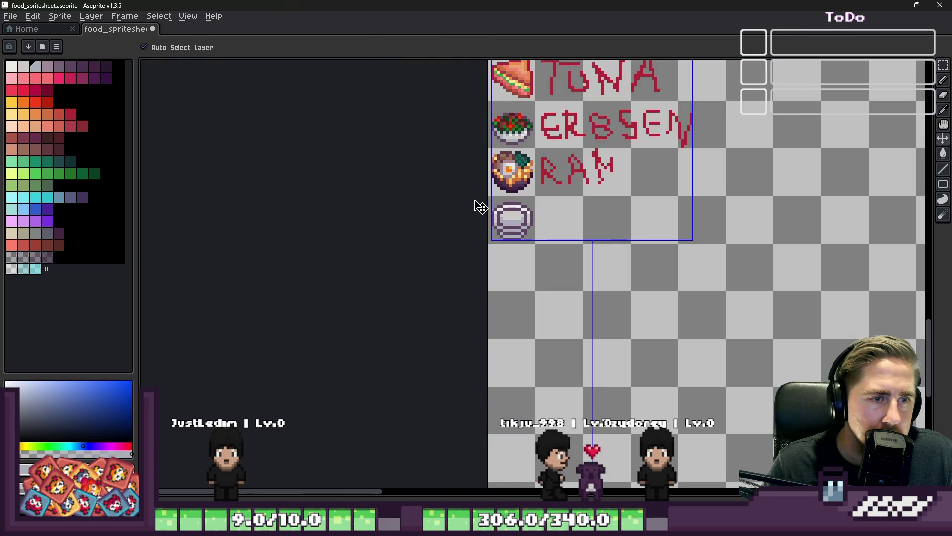
pyautogui.scroll(1, 478, 207)
pyautogui.scroll(-1, 471, 206)
pyautogui.scroll(4, 477, 223)
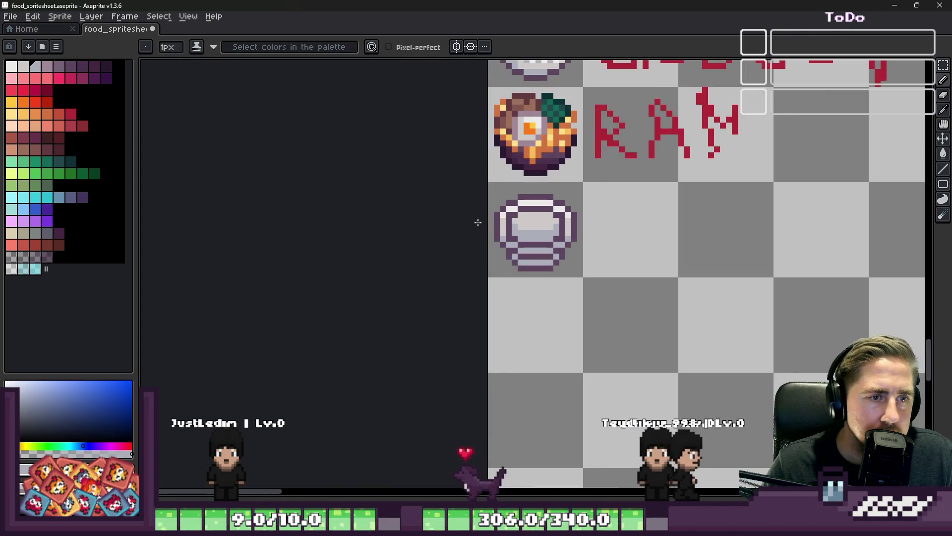
pyautogui.keyDown('alt'); pyautogui.click(534, 230); pyautogui.keyUp('alt')
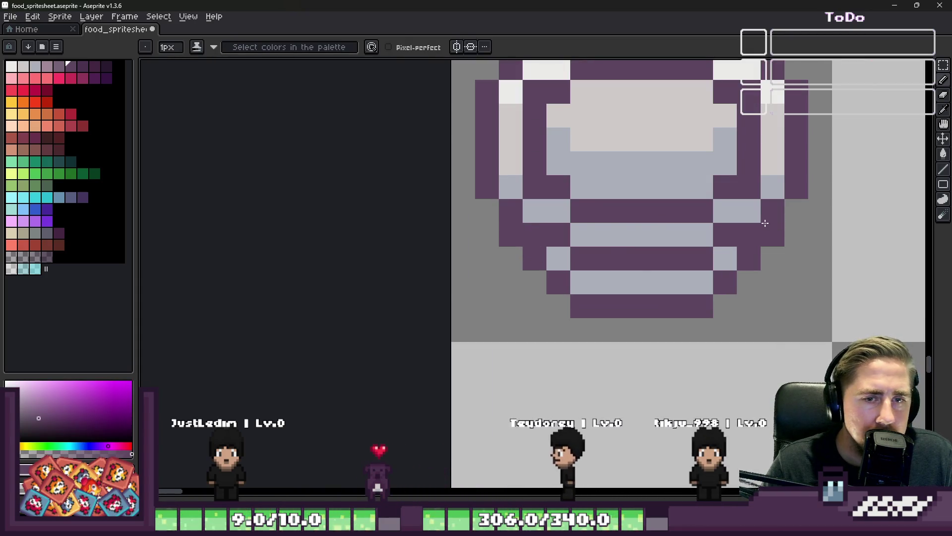
pyautogui.scroll(-4, 719, 277)
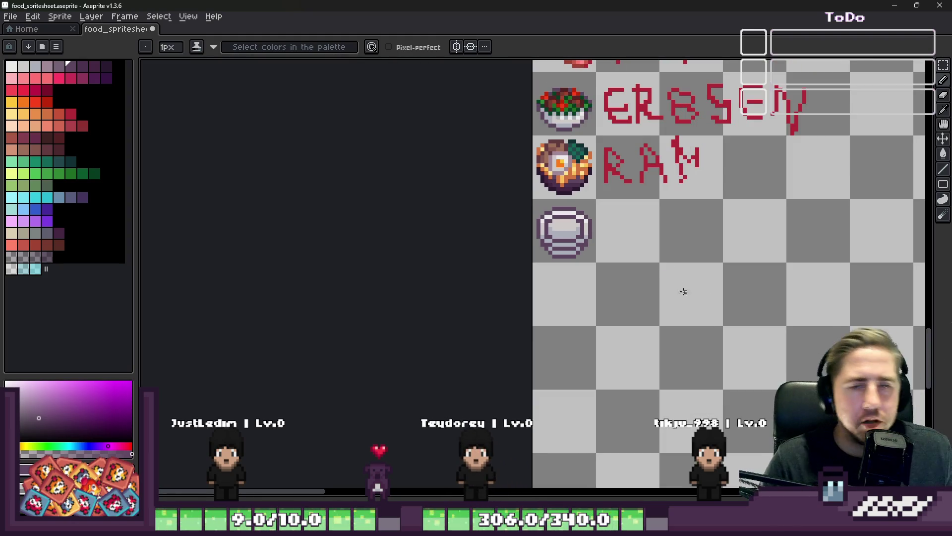
pyautogui.moveTo(535, 475)
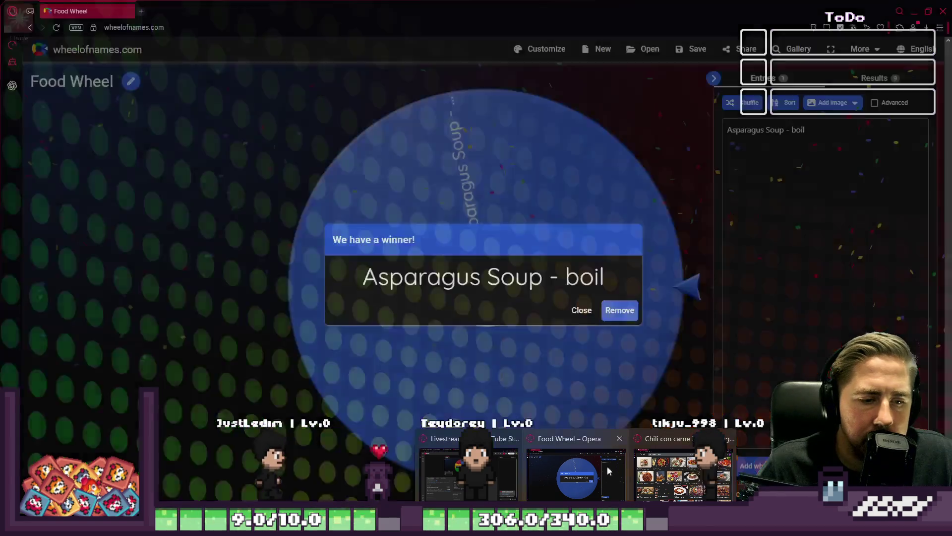
pyautogui.click(607, 466)
pyautogui.click(641, 466)
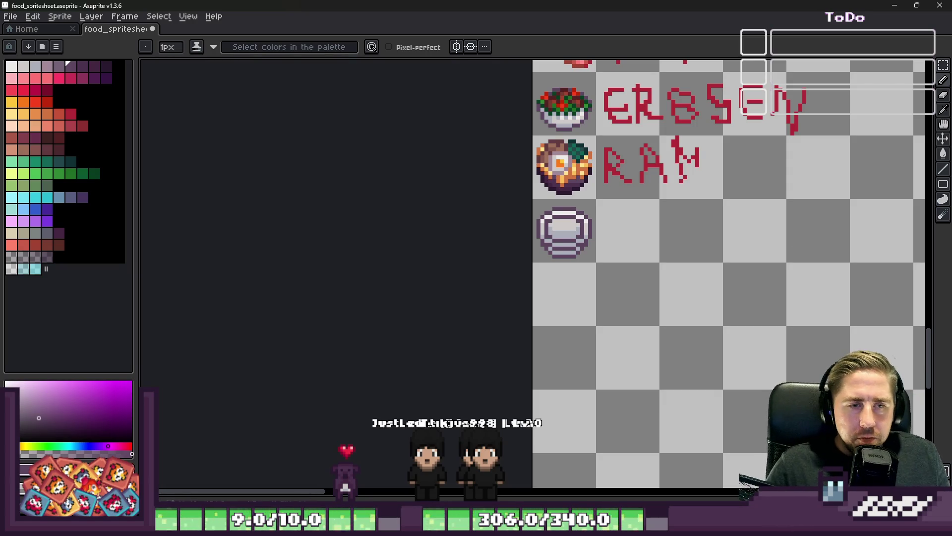
pyautogui.scroll(5, 635, 219)
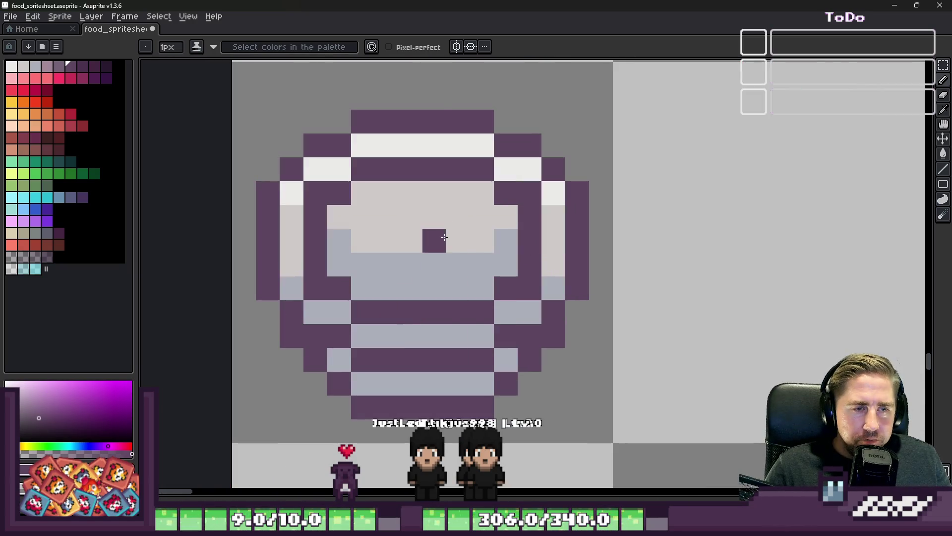
pyautogui.scroll(-2, 444, 238)
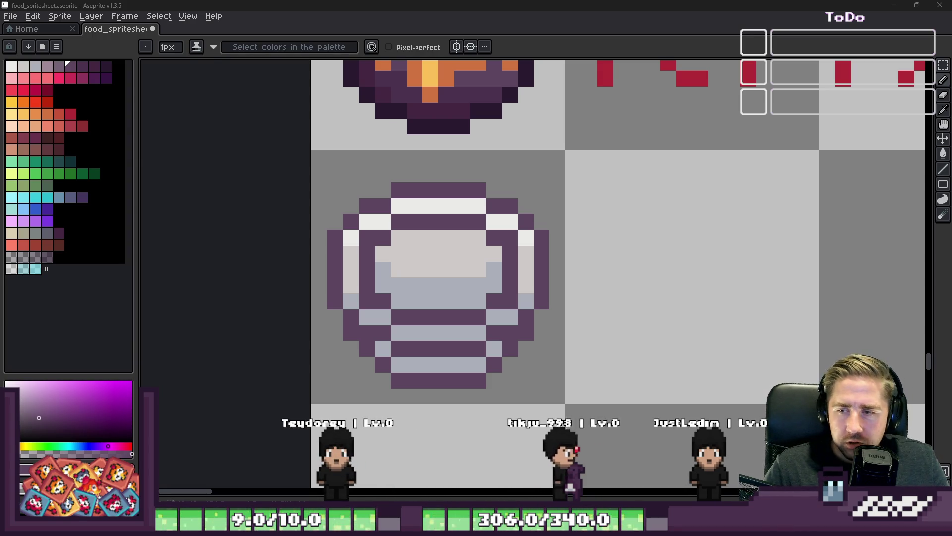
pyautogui.scroll(2, 392, 227)
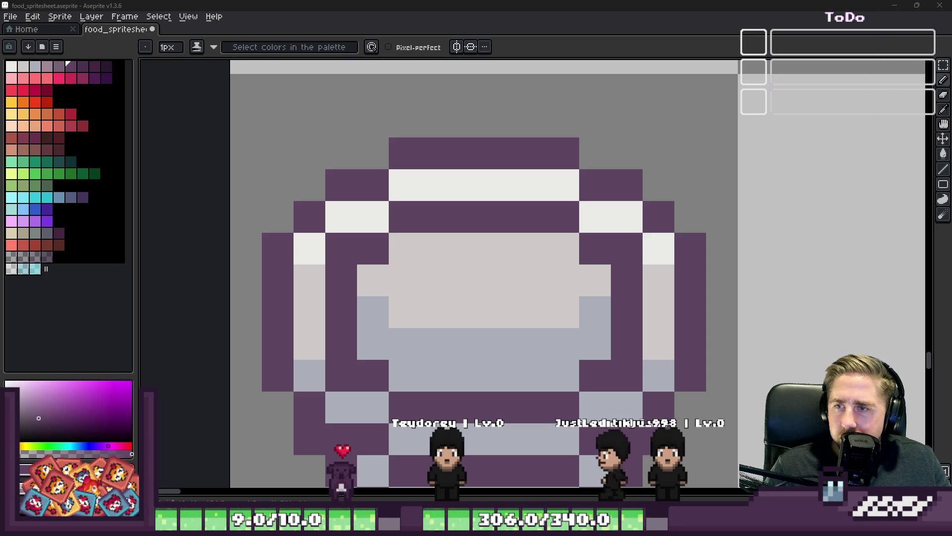
pyautogui.scroll(-1, 453, 312)
pyautogui.scroll(1, 427, 293)
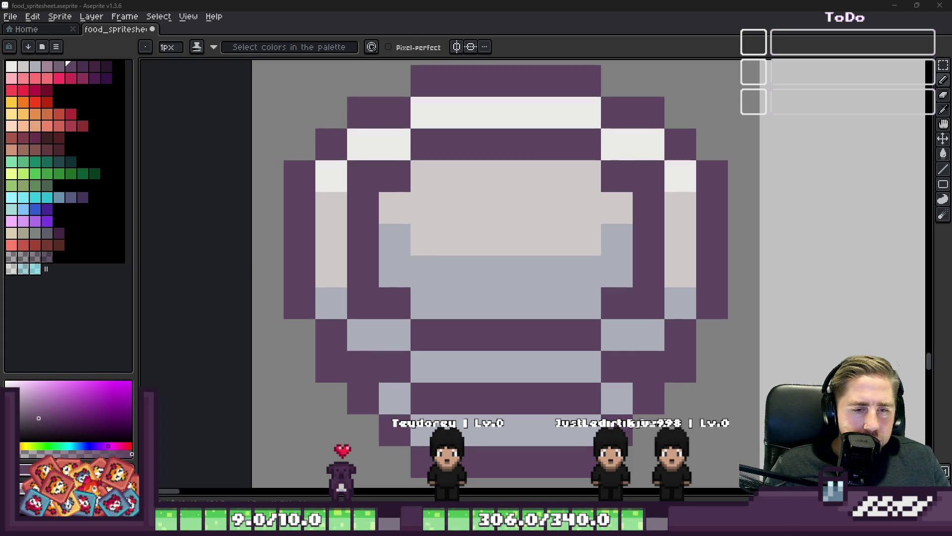
pyautogui.hotkey('alt', 'Tab')
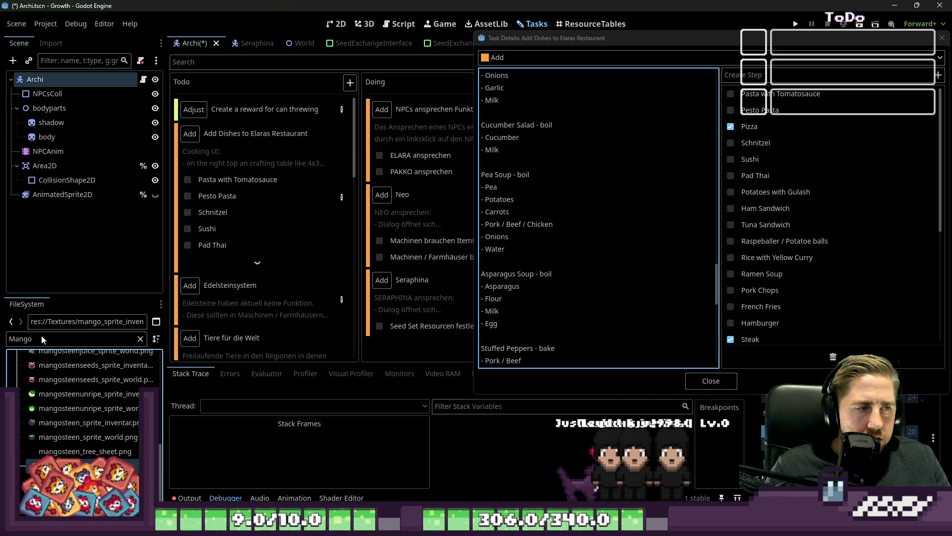
# - Close the Task Details dialog and re-maximize the Godot editor
pyautogui.doubleClick(245, 10)
pyautogui.moveTo(935, 38)
pyautogui.mouseDown()
pyautogui.moveTo(780, 79)
pyautogui.moveTo(631, 81)
pyautogui.moveTo(642, 81)
pyautogui.mouseUp()
pyautogui.click(648, 83)
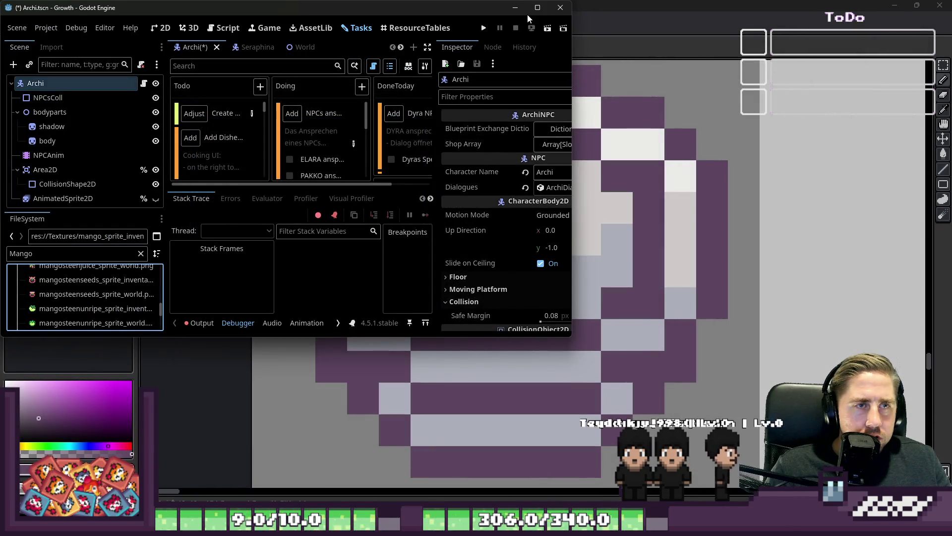
pyautogui.click(537, 7)
# - Filter FileSystem to 'Asparagus' and open the asparagus sprite in Aseprite
pyautogui.click(62, 341)
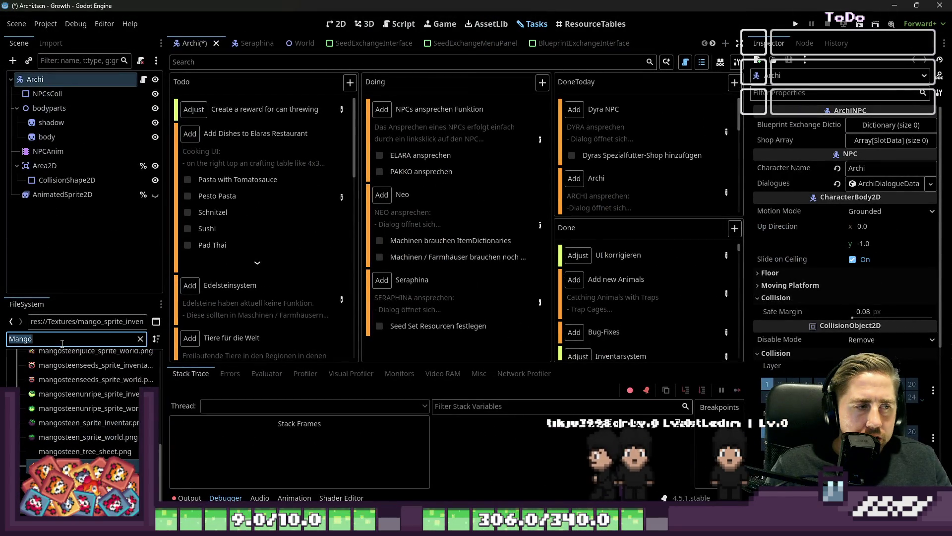
pyautogui.hotkey('ctrl', 'a')
pyautogui.write('Aspar')
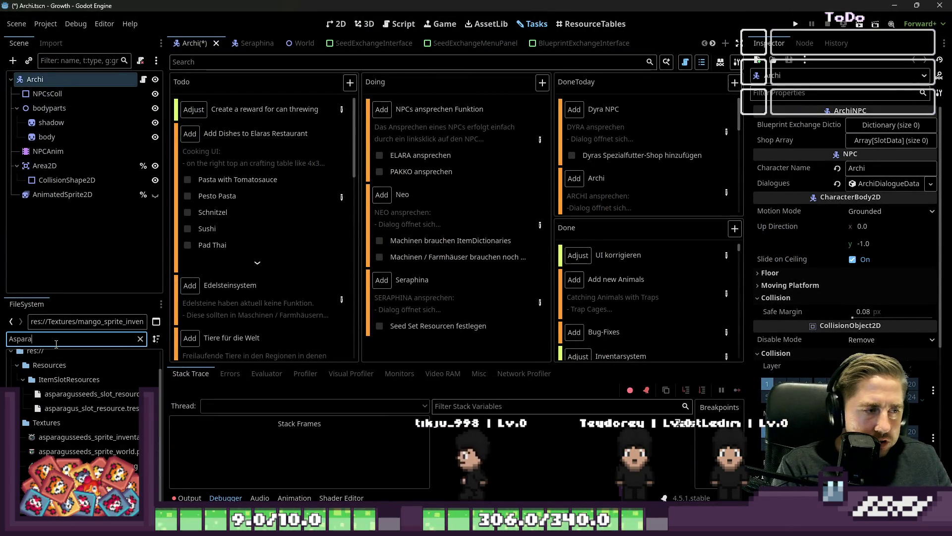
pyautogui.write('agus')
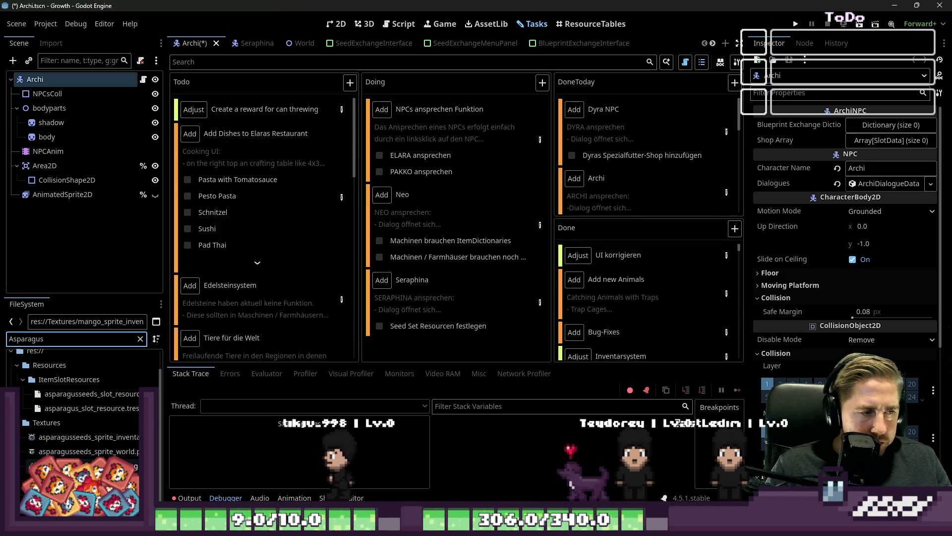
pyautogui.rightClick(48, 465)
pyautogui.click(84, 436)
# - Paste the asparagus sprite into food_spritesheet in the cell right of the plate
pyautogui.scroll(6, 509, 240)
pyautogui.press('m')
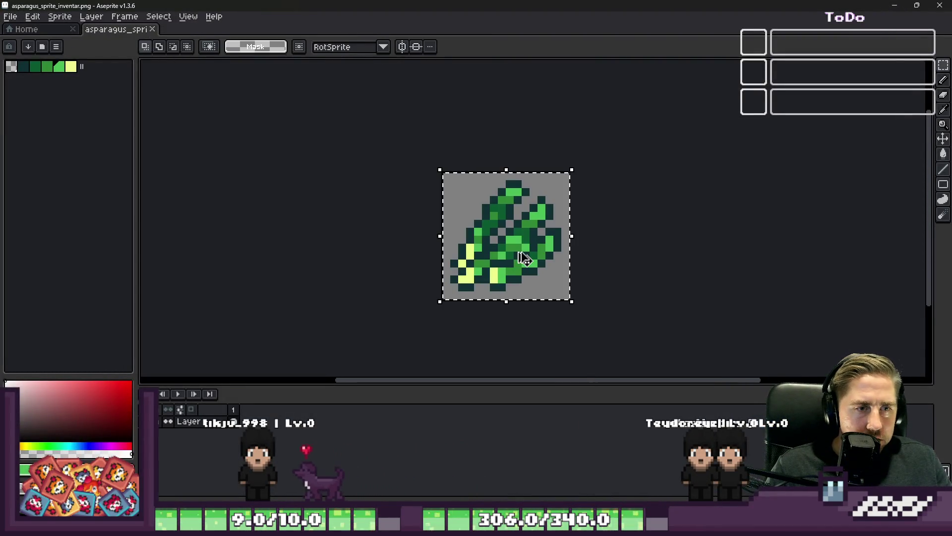
pyautogui.click(895, 6)
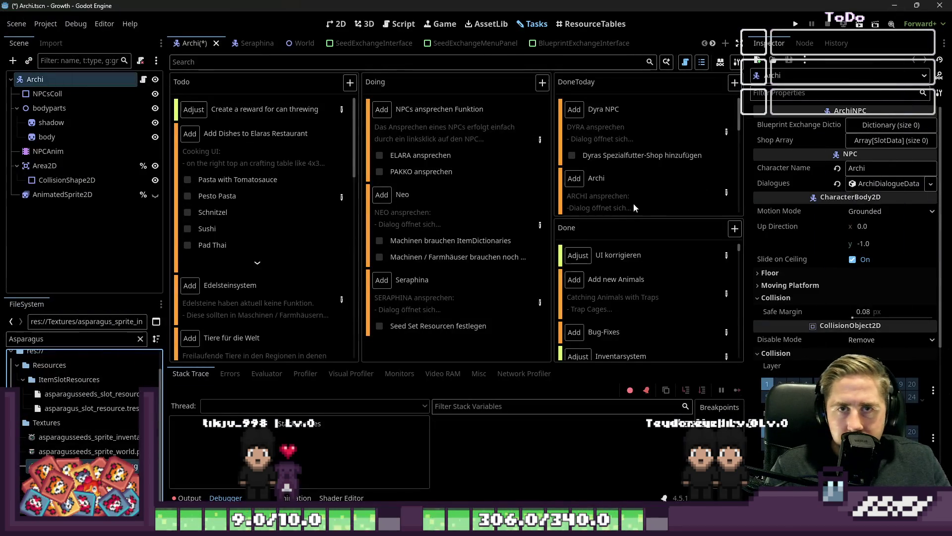
pyautogui.hotkey('alt', 'Tab')
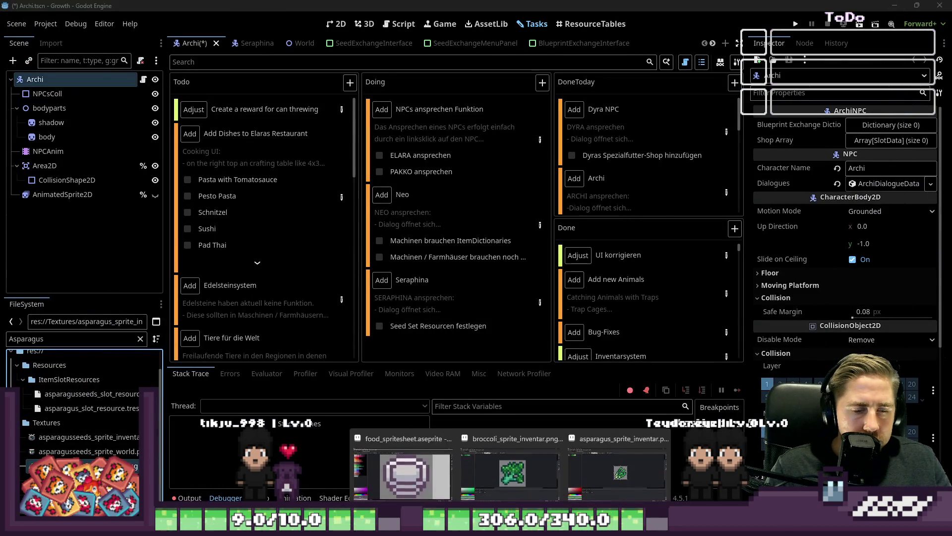
pyautogui.hotkey('ctrl', 'v')
pyautogui.scroll(-1, 480, 235)
pyautogui.moveTo(479, 235)
pyautogui.mouseDown()
pyautogui.moveTo(663, 255)
pyautogui.moveTo(679, 240)
pyautogui.mouseUp()
pyautogui.press('e')
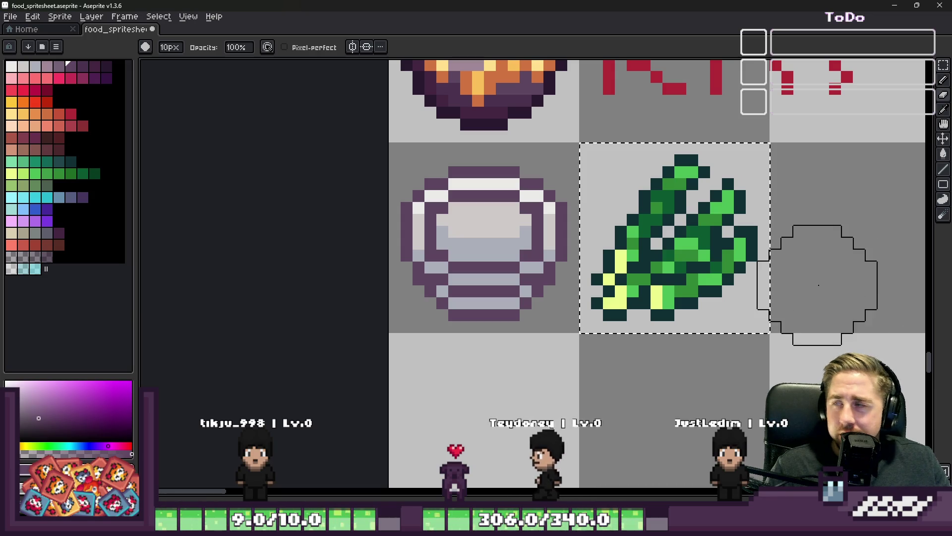
# - Sample dark teal and pencil the new garnish's outline pixels and stem
pyautogui.press('i')
pyautogui.scroll(3, 694, 238)
pyautogui.click(666, 204)
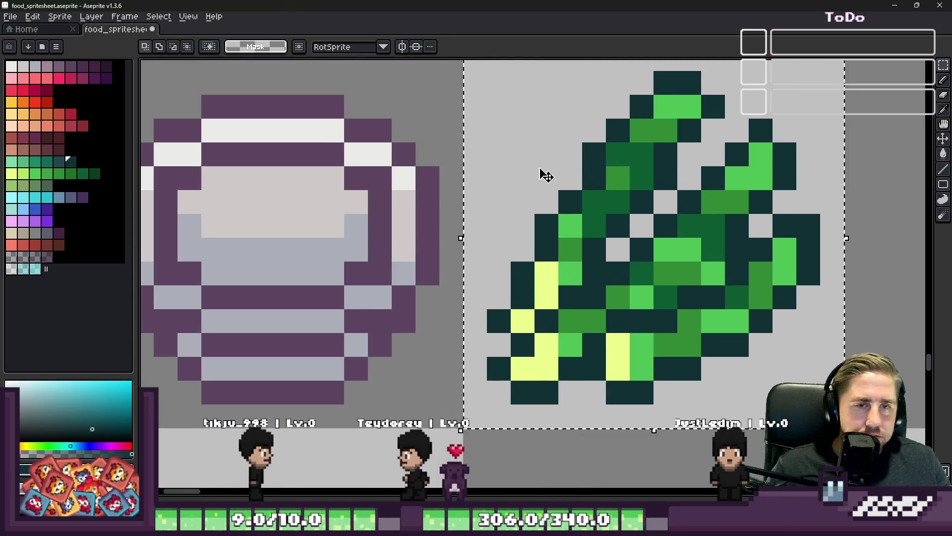
pyautogui.scroll(-3, 614, 187)
pyautogui.scroll(2, 453, 128)
pyautogui.press('b')
pyautogui.scroll(-2, 486, 234)
pyautogui.scroll(5, 486, 234)
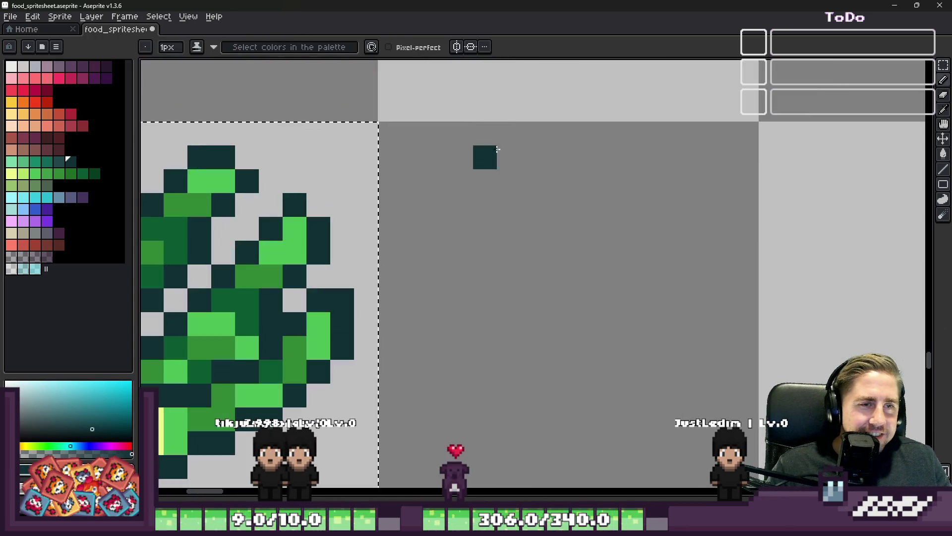
pyautogui.moveTo(532, 274)
pyautogui.mouseDown()
pyautogui.moveTo(578, 179)
pyautogui.moveTo(602, 154)
pyautogui.moveTo(614, 189)
pyautogui.moveTo(629, 187)
pyautogui.moveTo(568, 281)
pyautogui.mouseUp()
pyautogui.scroll(-4, 569, 282)
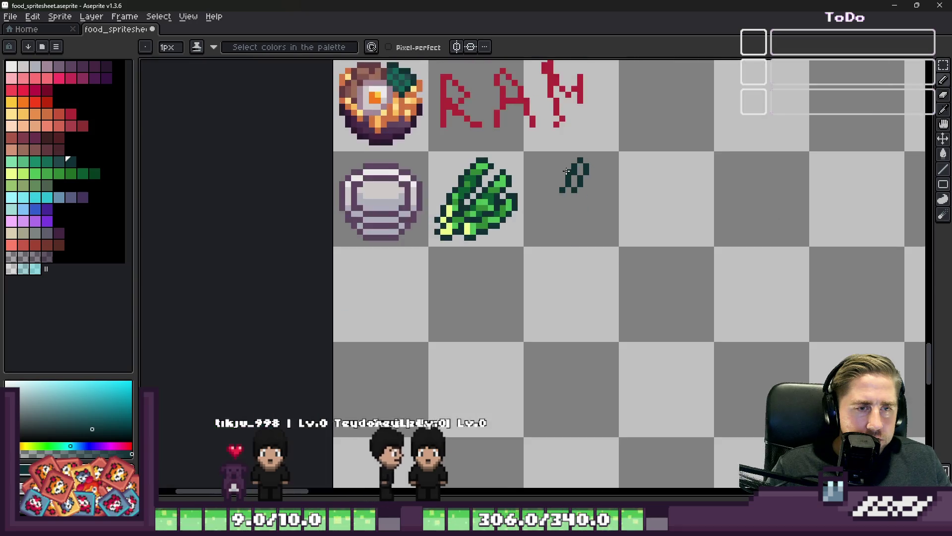
pyautogui.scroll(3, 541, 196)
pyautogui.click(610, 124)
pyautogui.click(626, 107)
pyautogui.moveTo(606, 122); pyautogui.dragTo(608, 158)
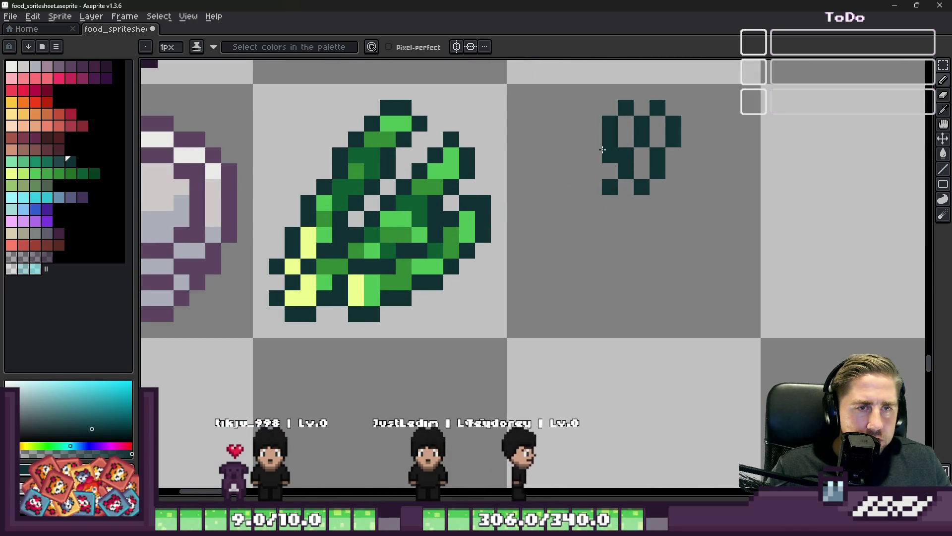
# - Fill the garnish sprig with mid green sampled from the vegetable sprite
pyautogui.press('e')
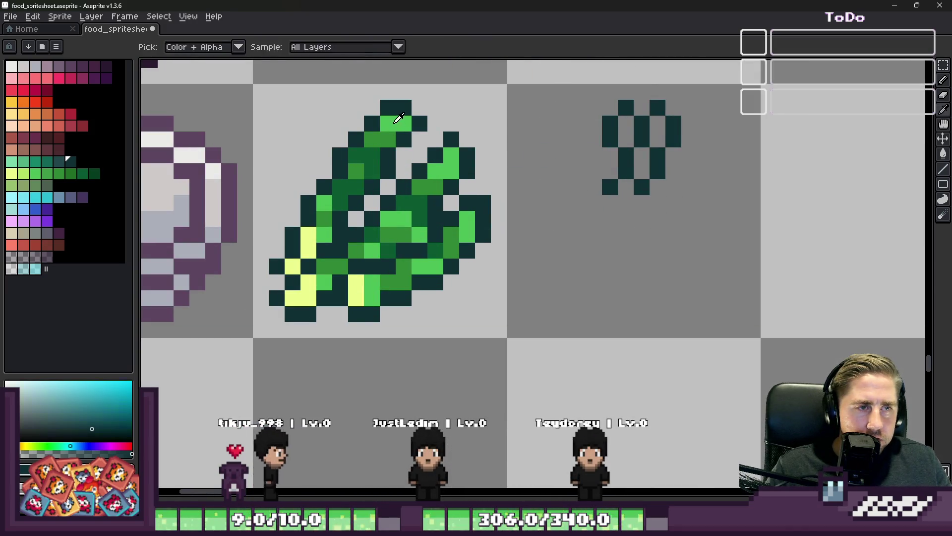
pyautogui.scroll(2, 610, 155)
pyautogui.moveTo(586, 114); pyautogui.dragTo(586, 144)
pyautogui.keyDown('alt'); pyautogui.click(207, 239); pyautogui.keyUp('alt')
pyautogui.click(587, 145)
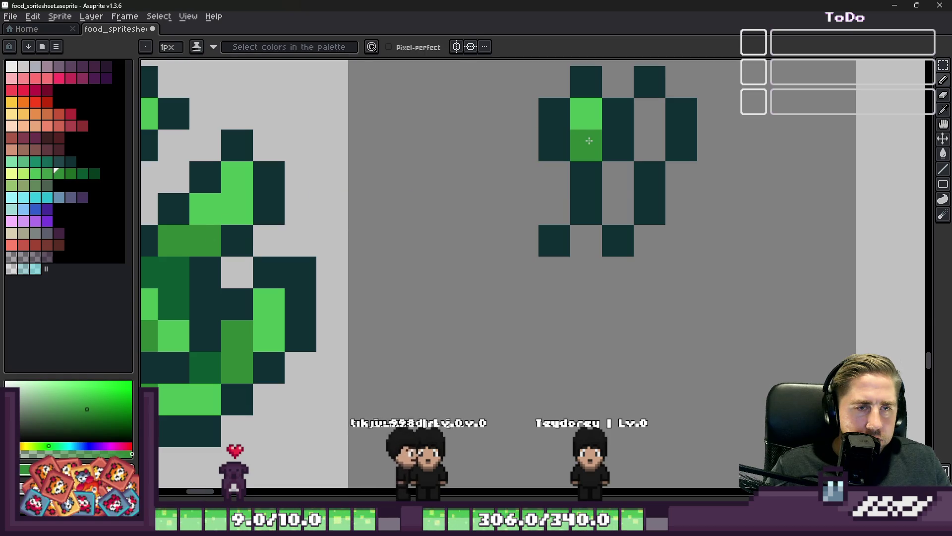
pyautogui.moveTo(618, 177); pyautogui.dragTo(617, 208)
pyautogui.moveTo(650, 145); pyautogui.dragTo(650, 113)
# - Add dark and medium green detail pixels to the garnish and erase a stray pixel
pyautogui.press(']')
pyautogui.press(']')
pyautogui.moveTo(586, 240); pyautogui.dragTo(583, 219)
pyautogui.scroll(-1, 584, 216)
pyautogui.scroll(-2, 591, 204)
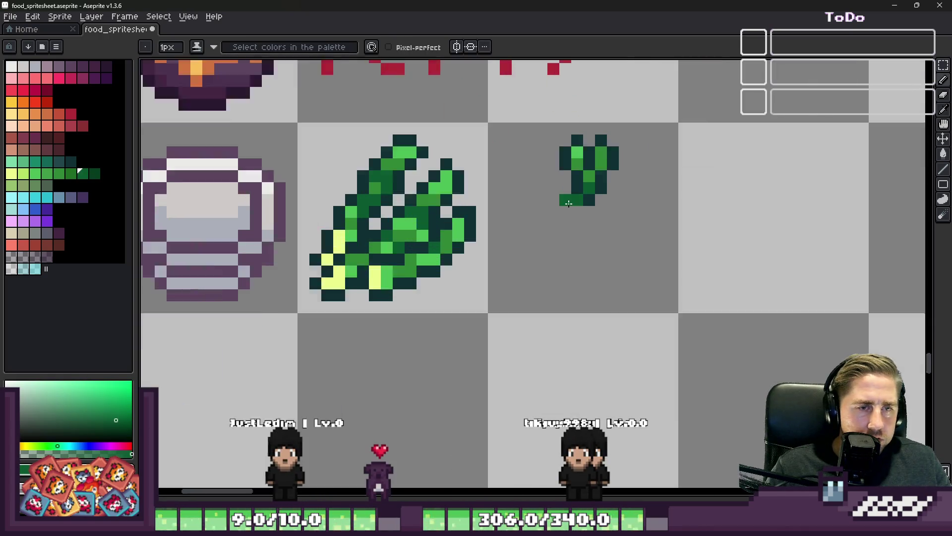
pyautogui.scroll(1, 554, 144)
pyautogui.press('alt')
pyautogui.click(552, 171)
pyautogui.keyDown('alt'); pyautogui.click(579, 151); pyautogui.keyUp('alt')
pyautogui.rightClick(548, 150)
pyautogui.click(571, 156)
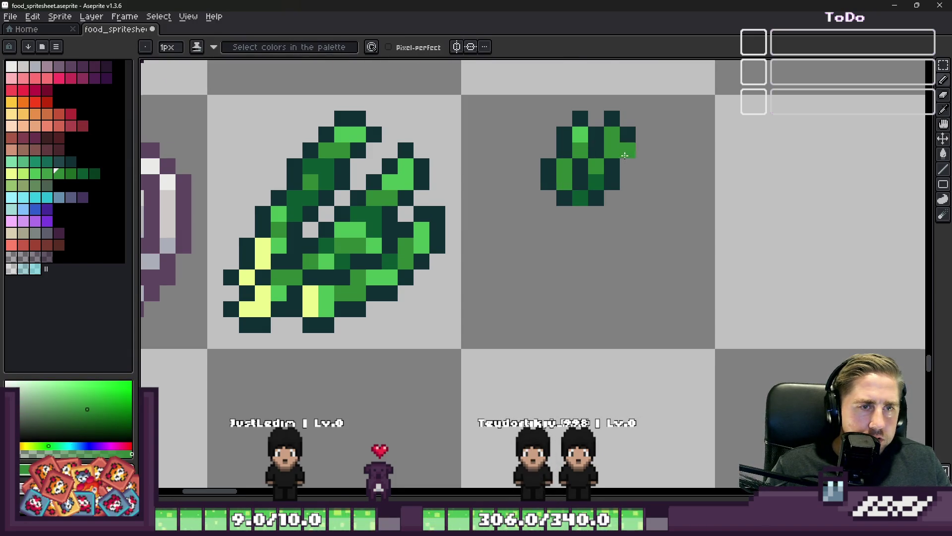
pyautogui.scroll(-2, 611, 160)
pyautogui.scroll(2, 591, 148)
# - Marquee-select the green garnish and place it on the bowl's right side
pyautogui.press('m')
pyautogui.moveTo(618, 115)
pyautogui.mouseDown()
pyautogui.moveTo(632, 129)
pyautogui.moveTo(567, 195)
pyautogui.moveTo(204, 213)
pyautogui.moveTo(558, 195)
pyautogui.mouseUp()
pyautogui.press('Return')
pyautogui.click(14, 127)
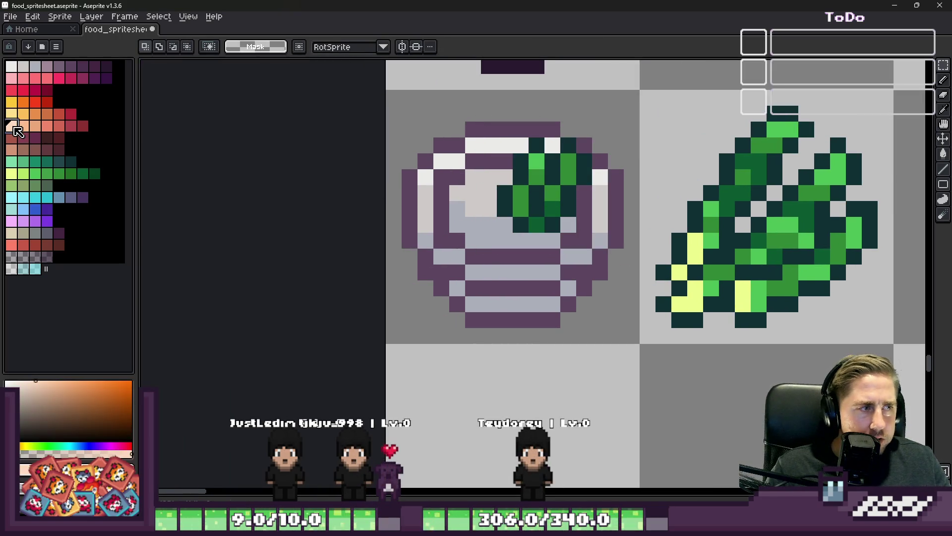
# - Pencil peach soup across the inside of the bowl
pyautogui.press('b')
pyautogui.scroll(2, 544, 171)
pyautogui.click(545, 172)
pyautogui.moveTo(451, 181)
pyautogui.mouseDown()
pyautogui.moveTo(395, 183)
pyautogui.moveTo(436, 229)
pyautogui.mouseUp()
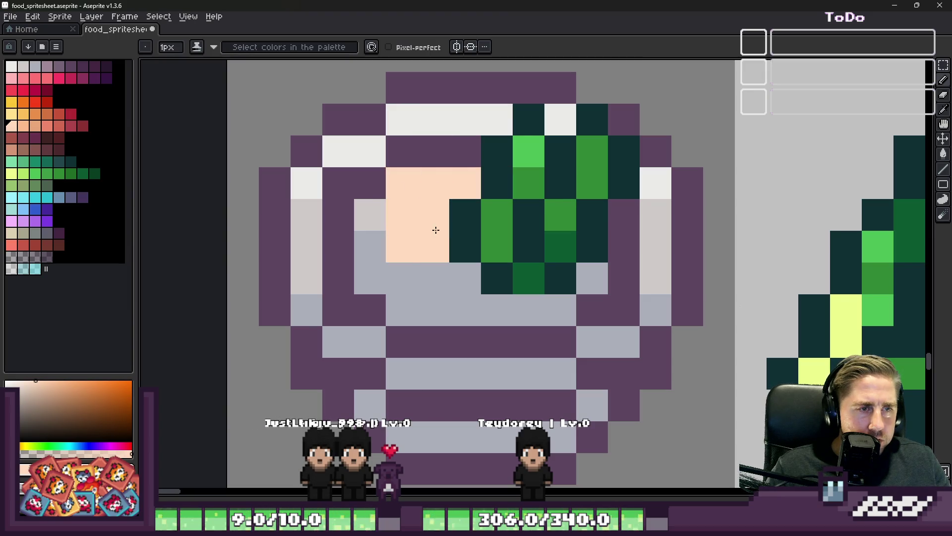
pyautogui.moveTo(418, 287)
pyautogui.mouseDown()
pyautogui.moveTo(538, 304)
pyautogui.moveTo(591, 276)
pyautogui.mouseUp()
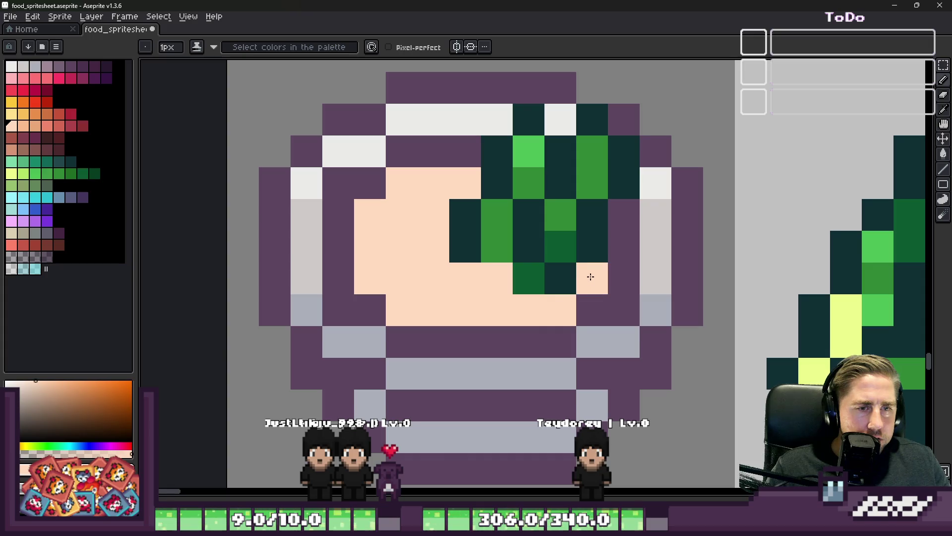
pyautogui.scroll(-5, 591, 276)
pyautogui.scroll(4, 397, 208)
# - Outline the asparagus pieces in the soup with dark teal pixels
pyautogui.keyDown('alt'); pyautogui.click(397, 205); pyautogui.keyUp('alt')
pyautogui.click(358, 215)
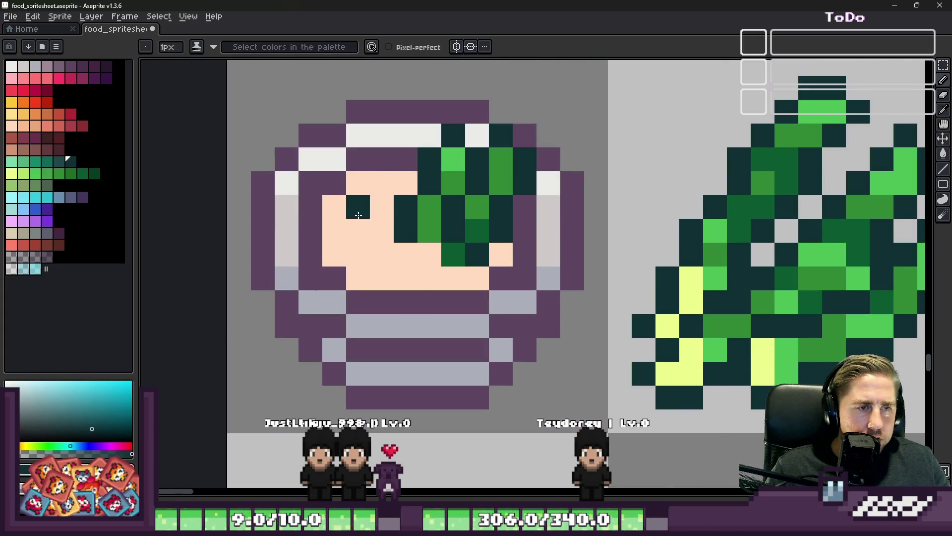
pyautogui.scroll(1, 358, 215)
pyautogui.scroll(-1, 427, 219)
pyautogui.scroll(1, 362, 218)
pyautogui.click(363, 218)
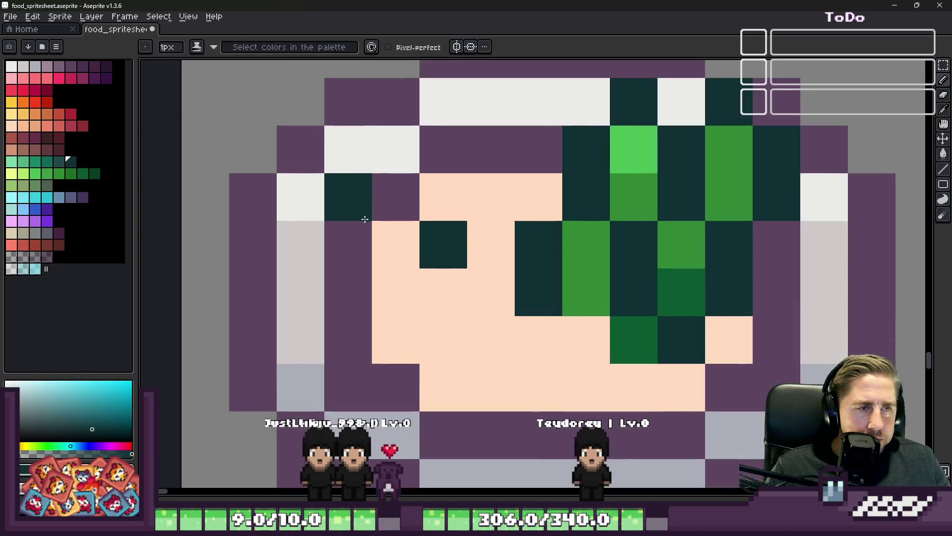
pyautogui.click(390, 201)
pyautogui.click(346, 253)
pyautogui.click(384, 298)
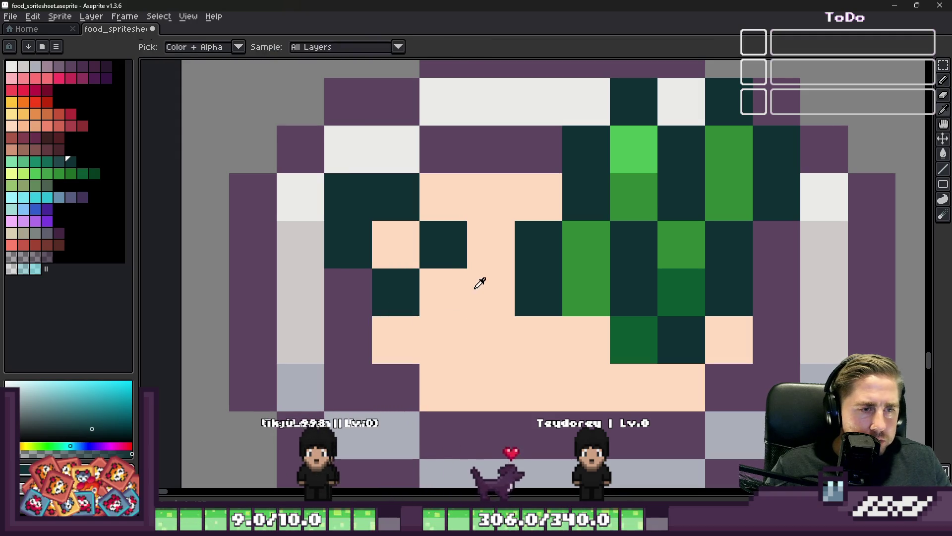
# - Paint green asparagus pixels into the soup and re-pick the peach soup colour
pyautogui.keyDown('alt'); pyautogui.click(578, 260); pyautogui.keyUp('alt')
pyautogui.click(448, 281)
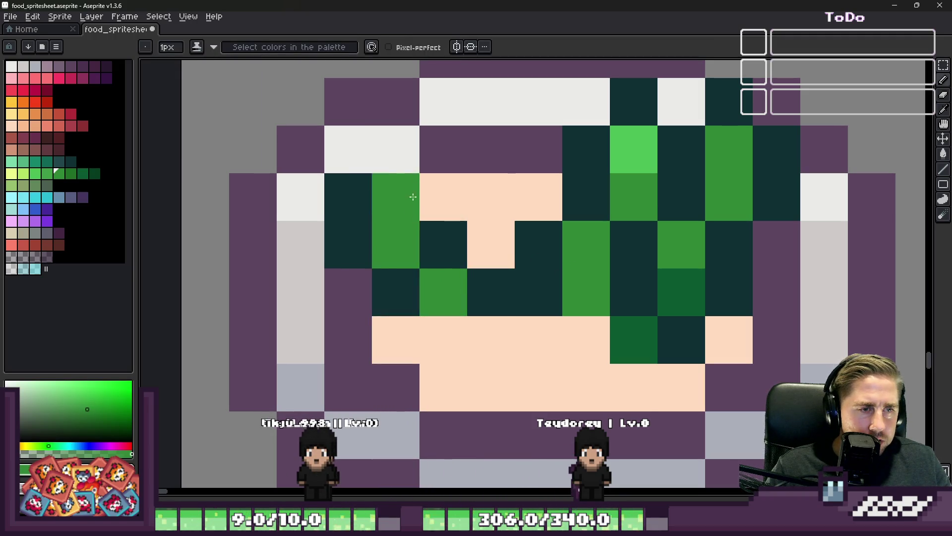
pyautogui.scroll(-4, 413, 196)
pyautogui.scroll(3, 417, 204)
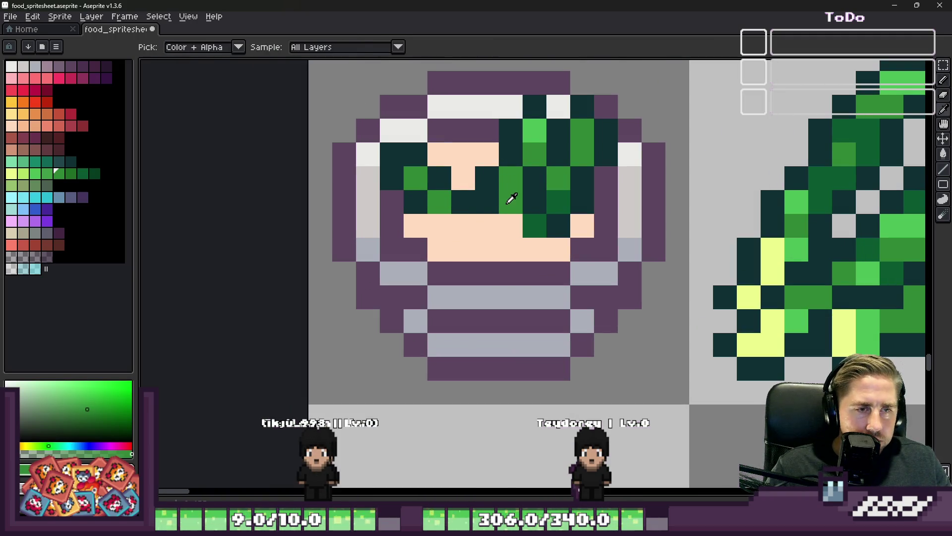
pyautogui.scroll(-5, 500, 208)
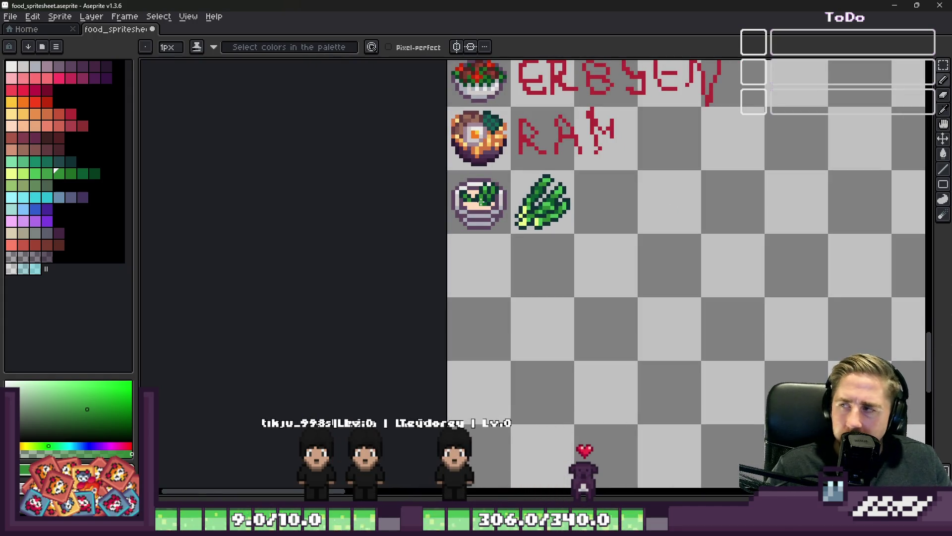
pyautogui.scroll(4, 481, 200)
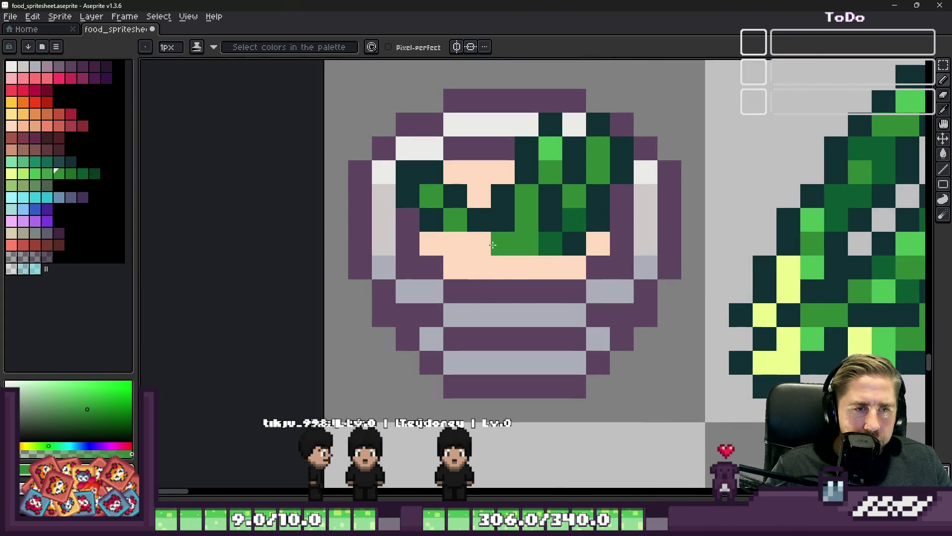
pyautogui.keyDown('alt'); pyautogui.click(524, 260); pyautogui.keyUp('alt')
pyautogui.scroll(-4, 435, 233)
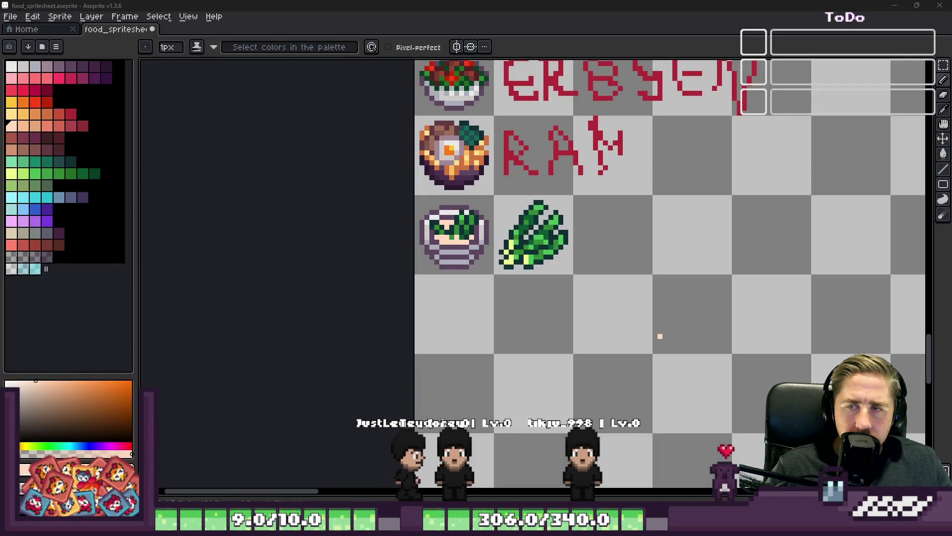
# - In Godot, open the Add Dishes to Elaras Restaurant task and review Asparagus Soup's ingredients
pyautogui.hotkey('alt', 'Tab')
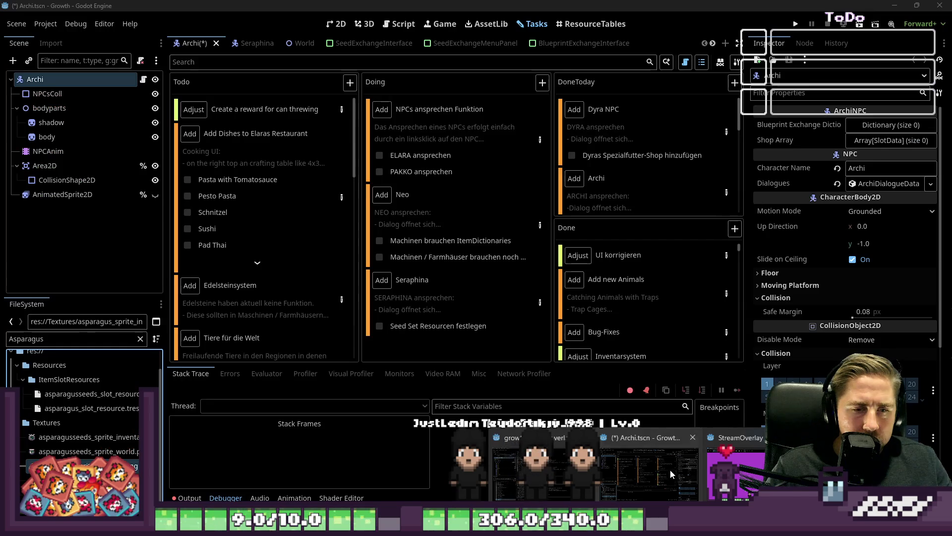
pyautogui.click(342, 199)
pyautogui.scroll(-10, 394, 282)
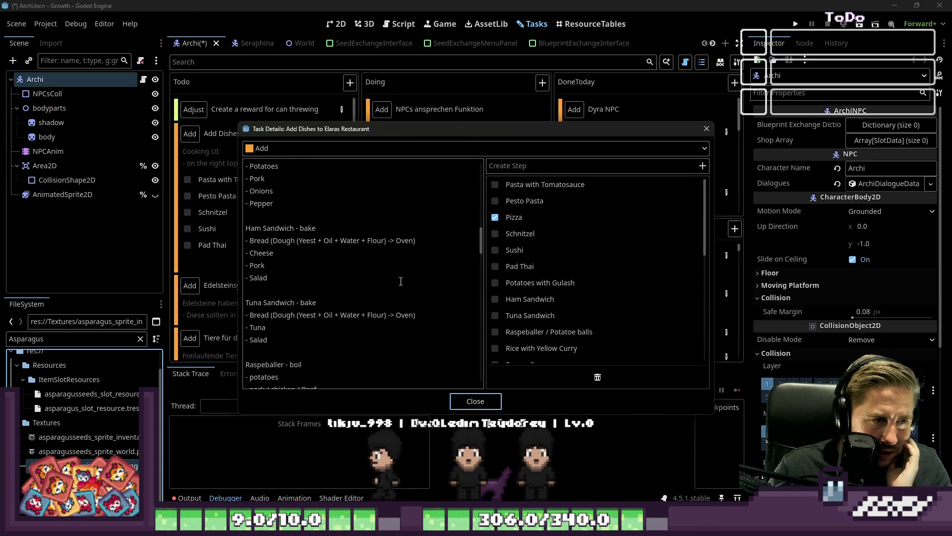
pyautogui.scroll(-10, 405, 282)
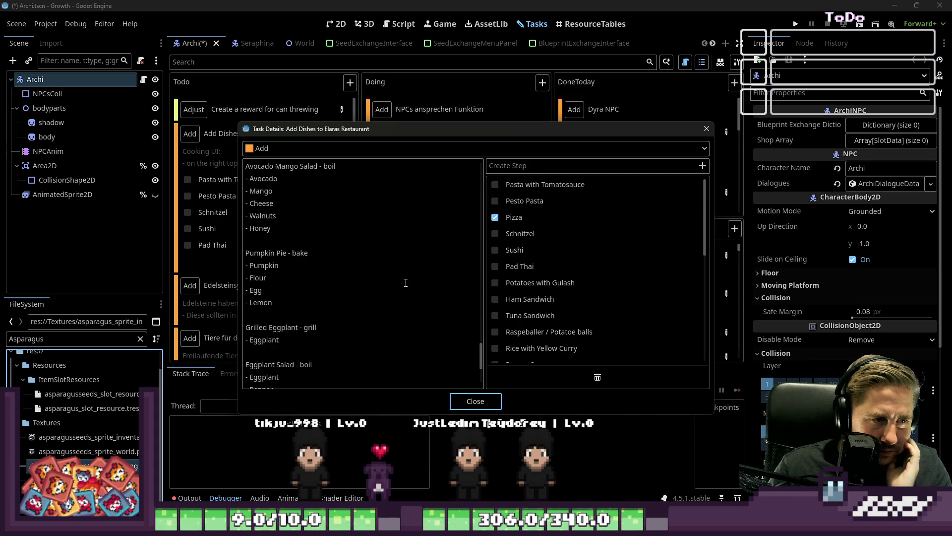
pyautogui.scroll(10, 405, 282)
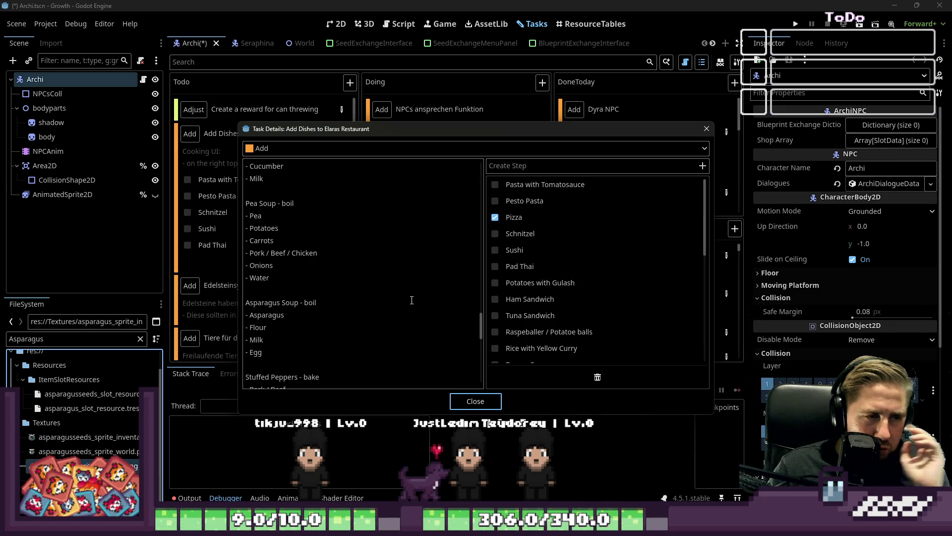
pyautogui.moveTo(282, 361); pyautogui.dragTo(246, 315)
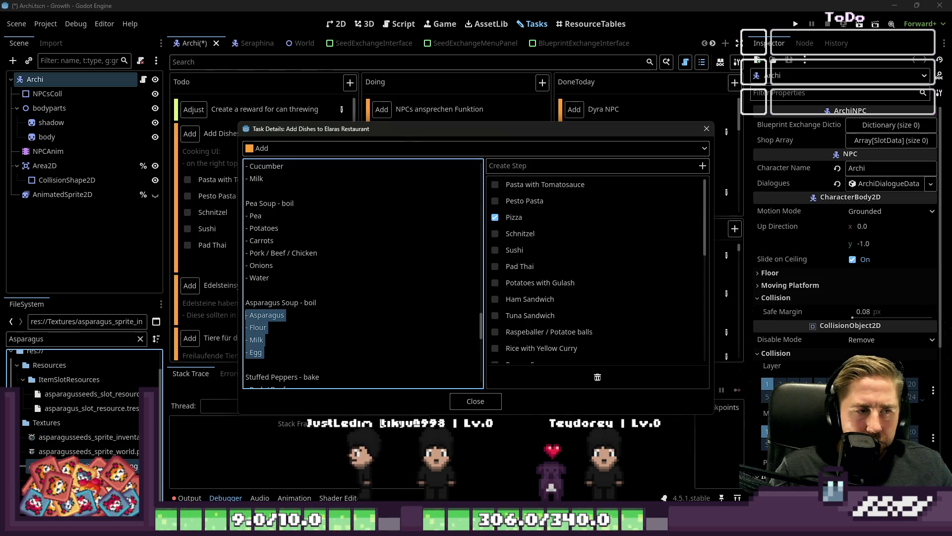
pyautogui.click(264, 351)
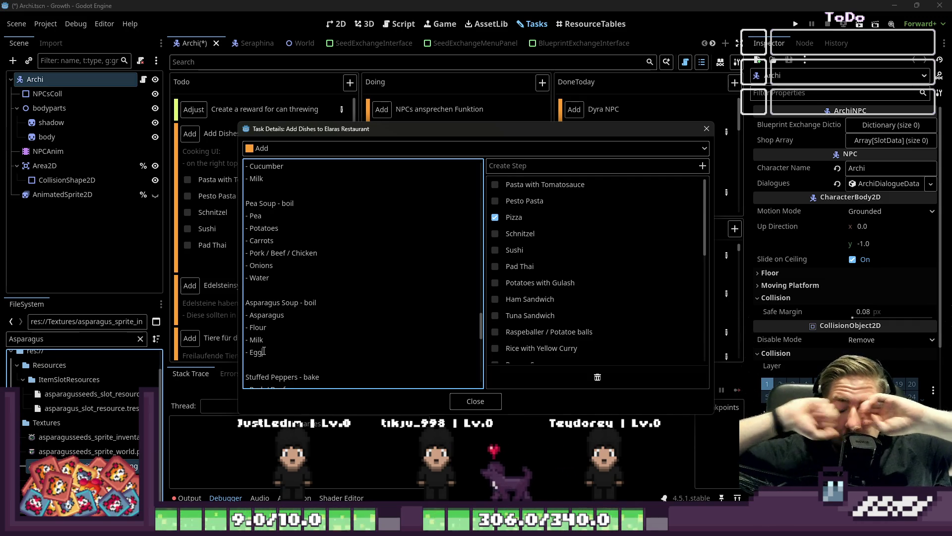
pyautogui.moveTo(263, 352)
pyautogui.mouseDown()
pyautogui.moveTo(248, 340)
pyautogui.moveTo(246, 304)
pyautogui.mouseUp()
pyautogui.click(247, 318)
pyautogui.moveTo(286, 329); pyautogui.dragTo(278, 377)
pyautogui.click(286, 329)
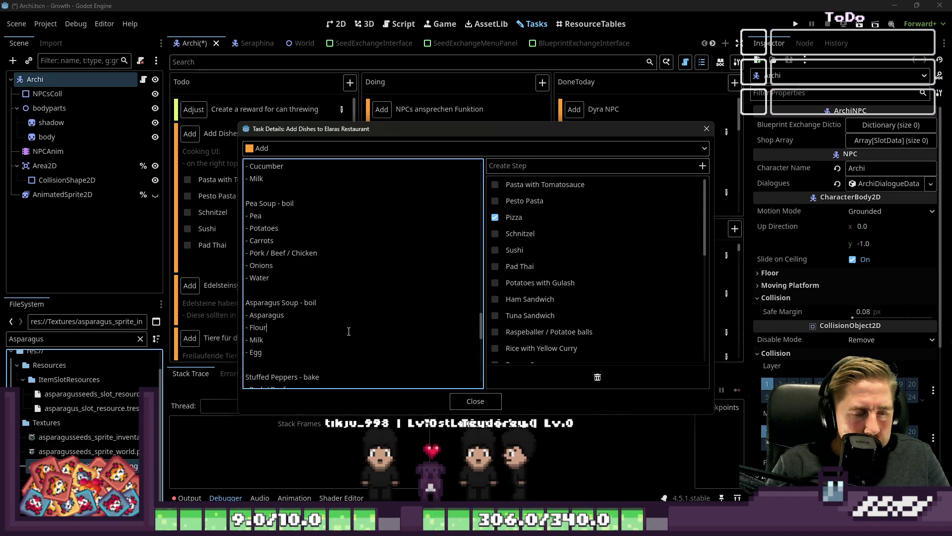
pyautogui.scroll(-1, 348, 336)
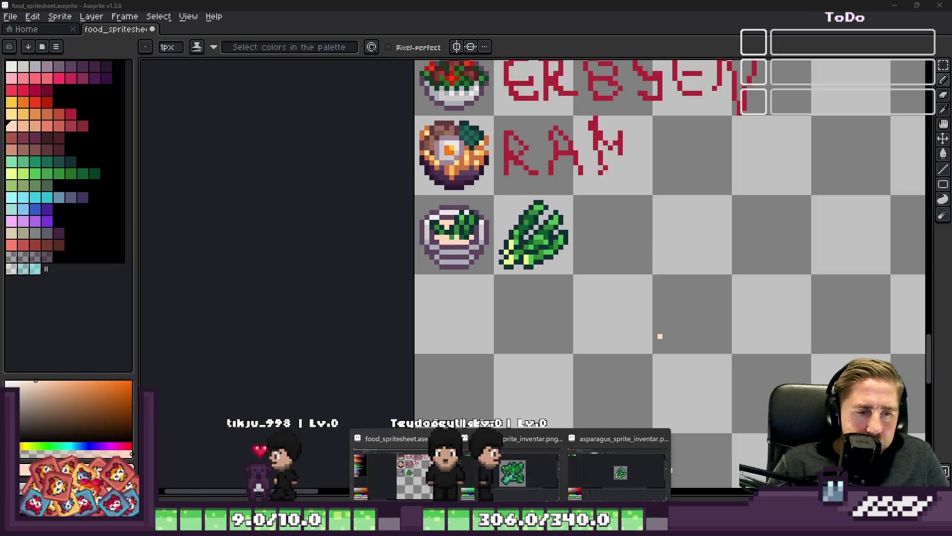
pyautogui.click(414, 464)
# - Select and delete the large green vegetable sprite cell
pyautogui.scroll(1, 503, 196)
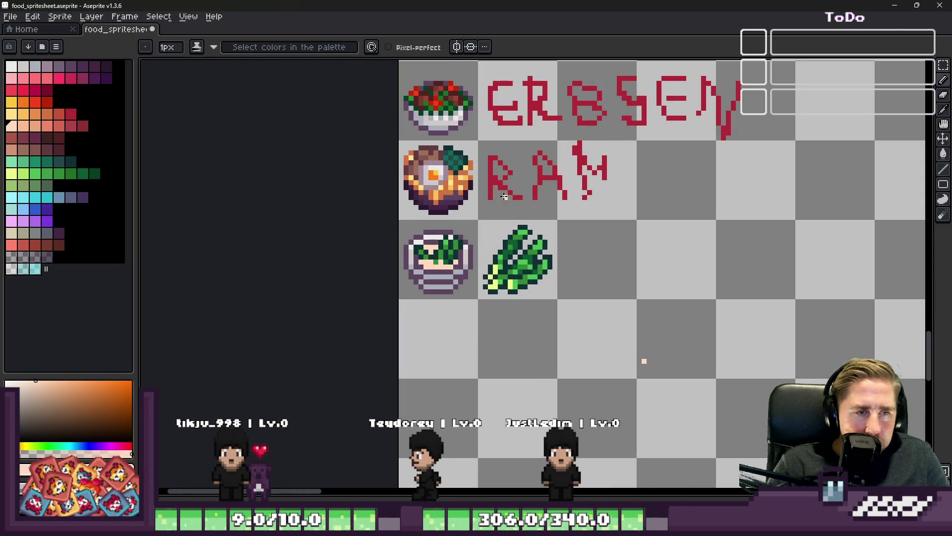
pyautogui.press('m')
pyautogui.scroll(1, 516, 270)
pyautogui.moveTo(515, 270); pyautogui.dragTo(586, 335)
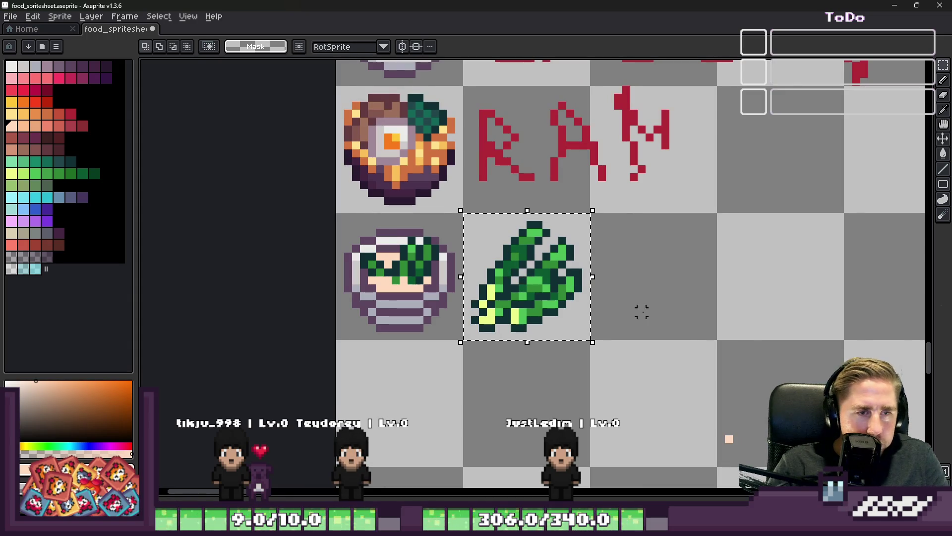
pyautogui.press('Delete')
pyautogui.moveTo(683, 361); pyautogui.dragTo(767, 468)
# - Adjust the selection around the pie sprite cell and bring up the File menu
pyautogui.scroll(-4, 583, 382)
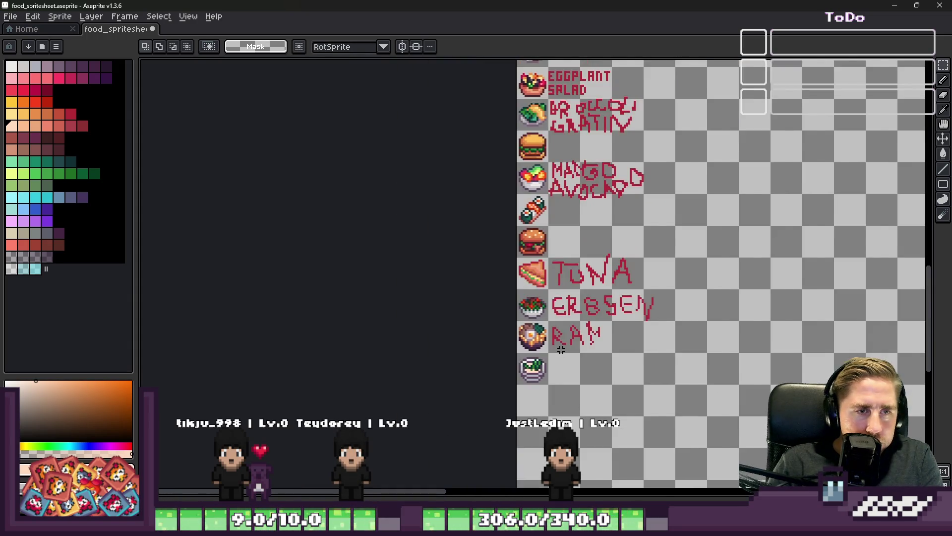
pyautogui.scroll(1, 570, 347)
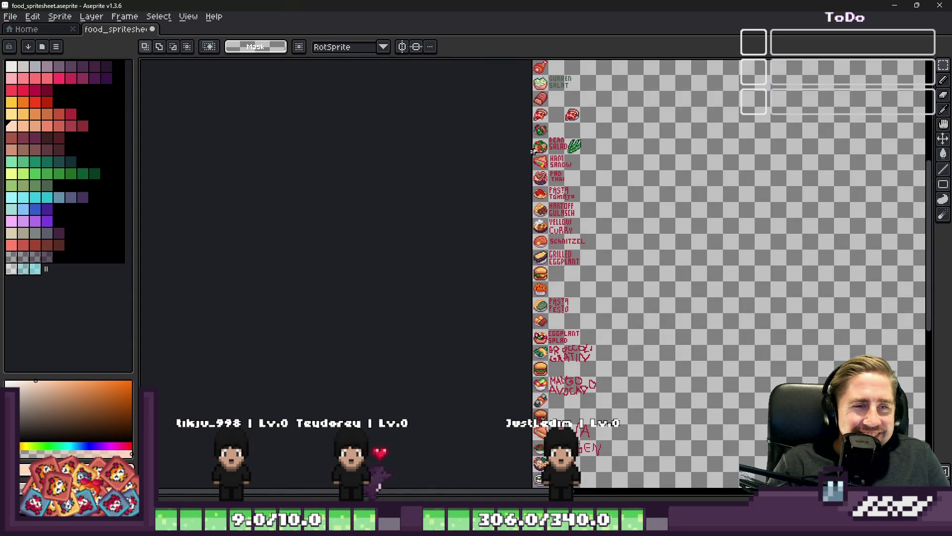
pyautogui.scroll(-1, 546, 208)
pyautogui.scroll(3, 545, 208)
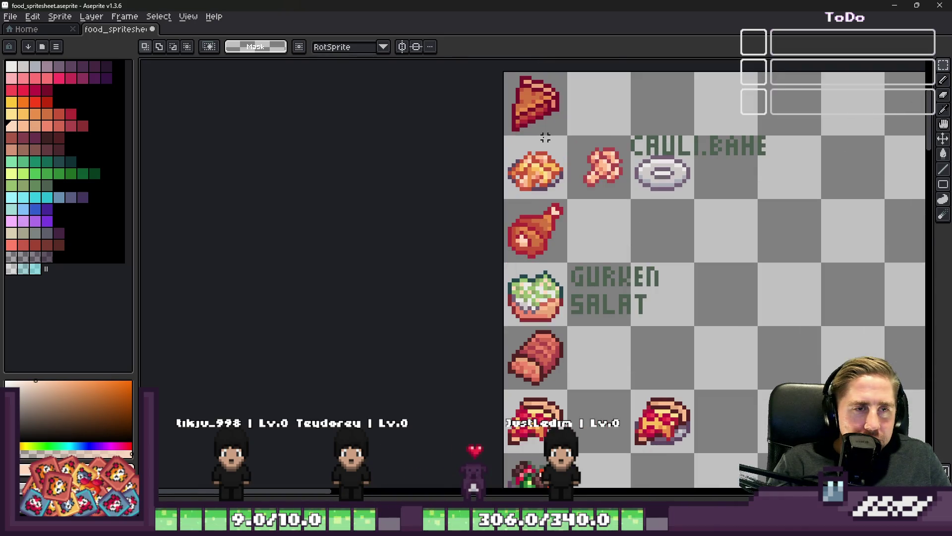
pyautogui.scroll(2, 540, 158)
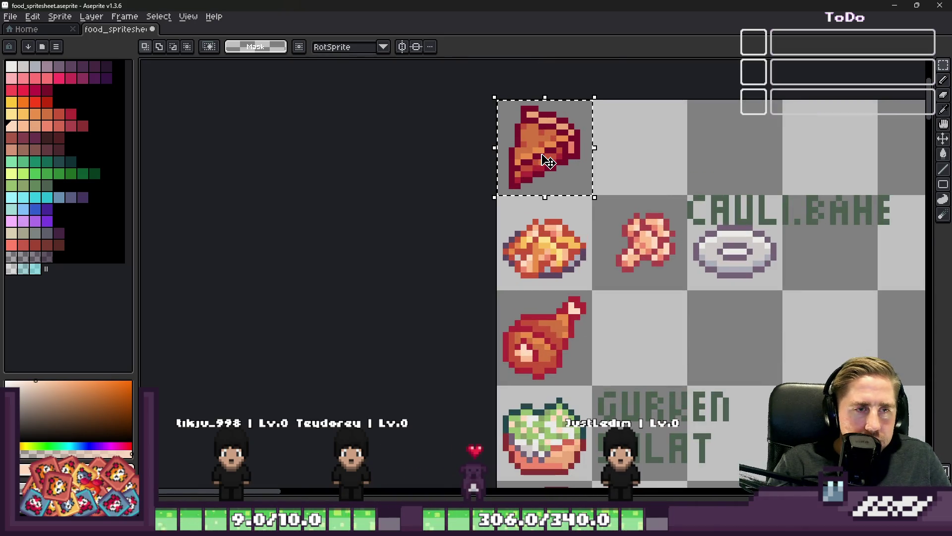
pyautogui.click(545, 160)
pyautogui.click(546, 156)
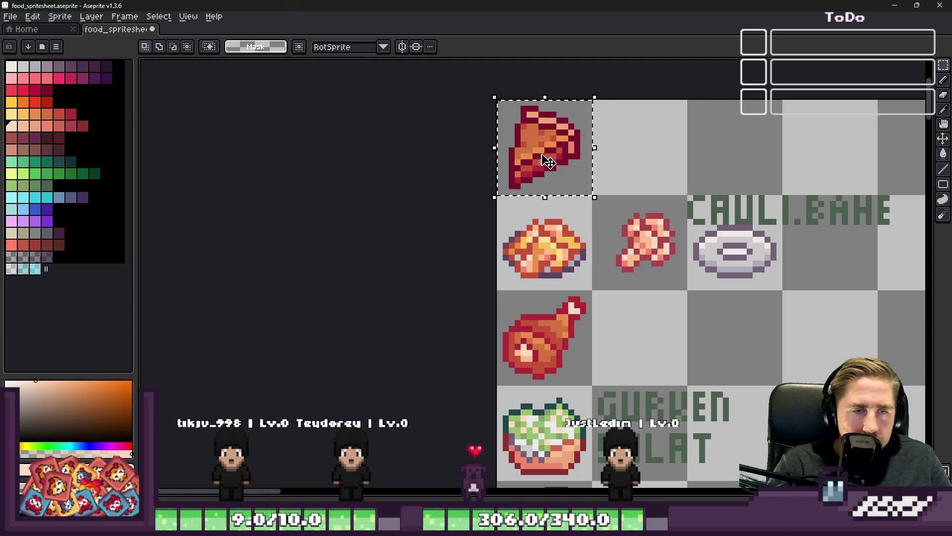
pyautogui.click(539, 150)
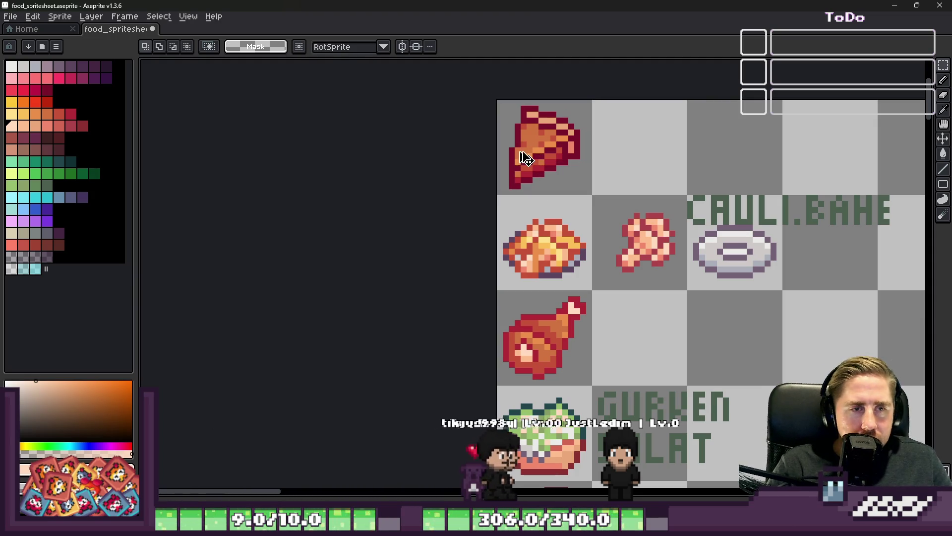
pyautogui.click(9, 17)
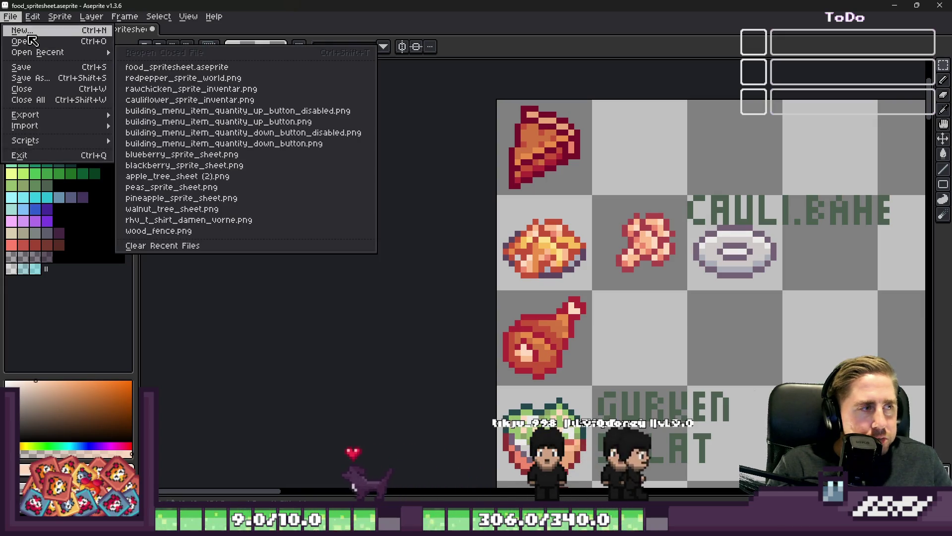
# - Create a new 16x16 sprite, paste the pie slice into it, and return to food_spritesheet
pyautogui.click(25, 30)
pyautogui.press('Return')
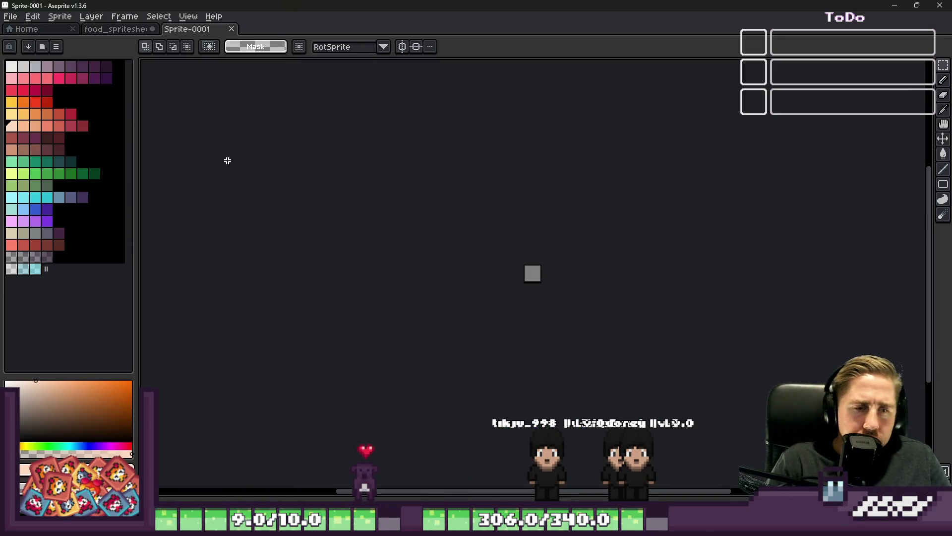
pyautogui.scroll(3, 533, 276)
pyautogui.hotkey('ctrl', 'v')
pyautogui.scroll(2, 565, 287)
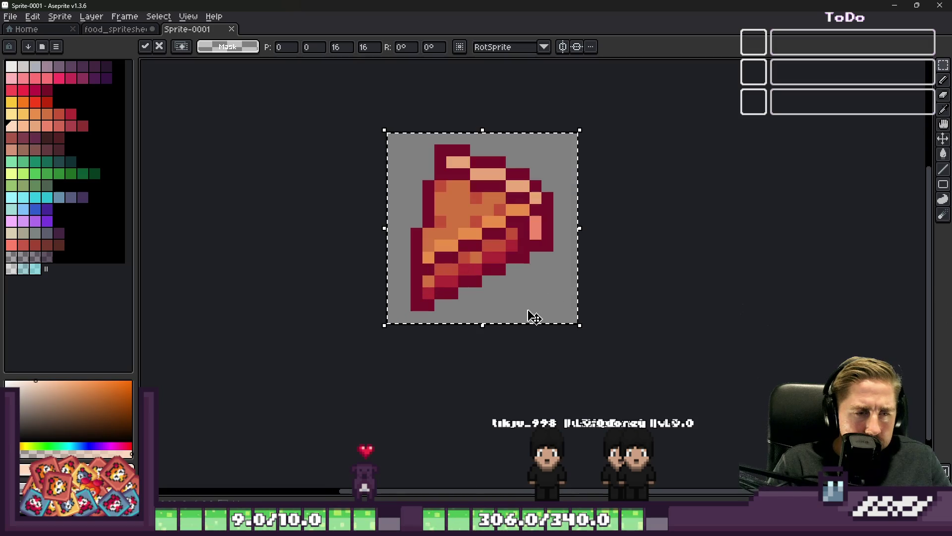
pyautogui.click(521, 331)
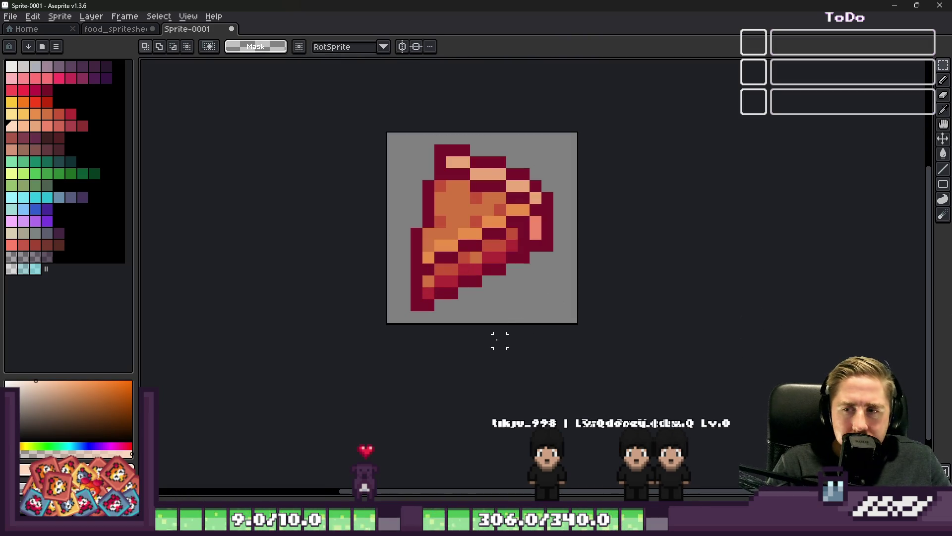
pyautogui.click(92, 30)
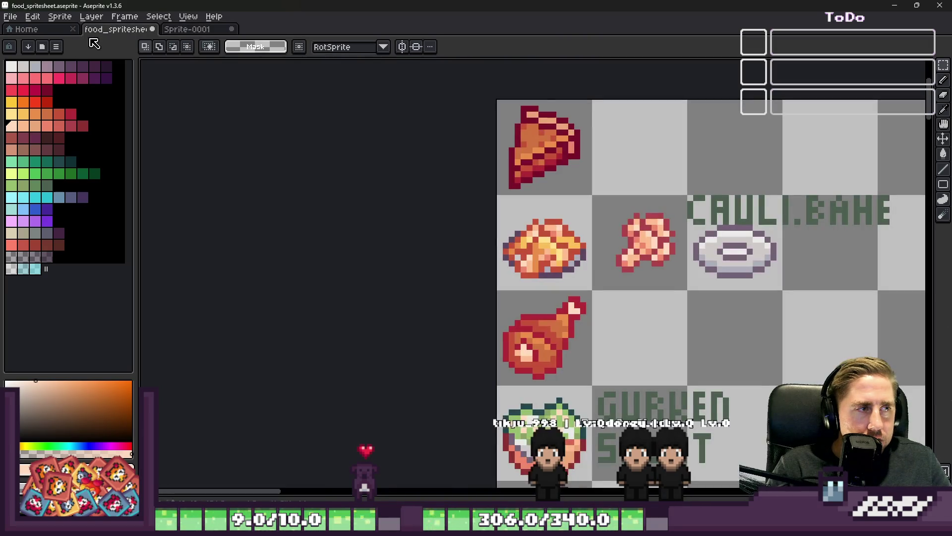
pyautogui.scroll(-1, 342, 197)
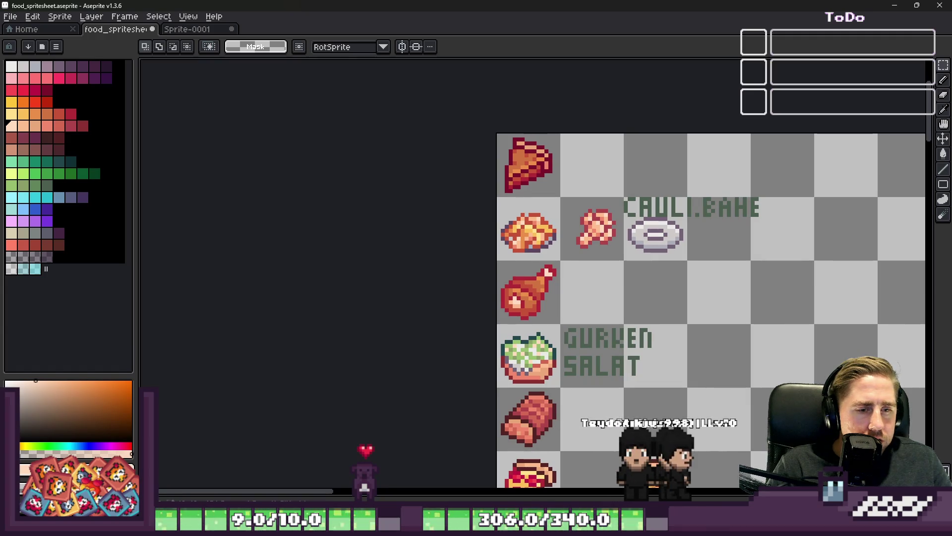
pyautogui.moveTo(580, 525)
pyautogui.moveTo(692, 491)
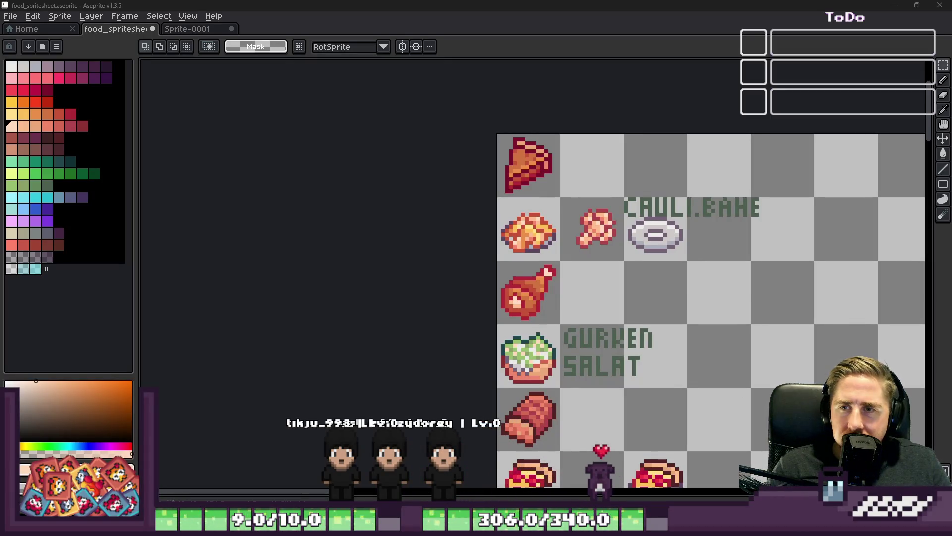
pyautogui.scroll(-5, 573, 308)
# - Marquee-select the red label and side items beside the icon column and delete them
pyautogui.scroll(5, 573, 308)
pyautogui.scroll(1, 569, 195)
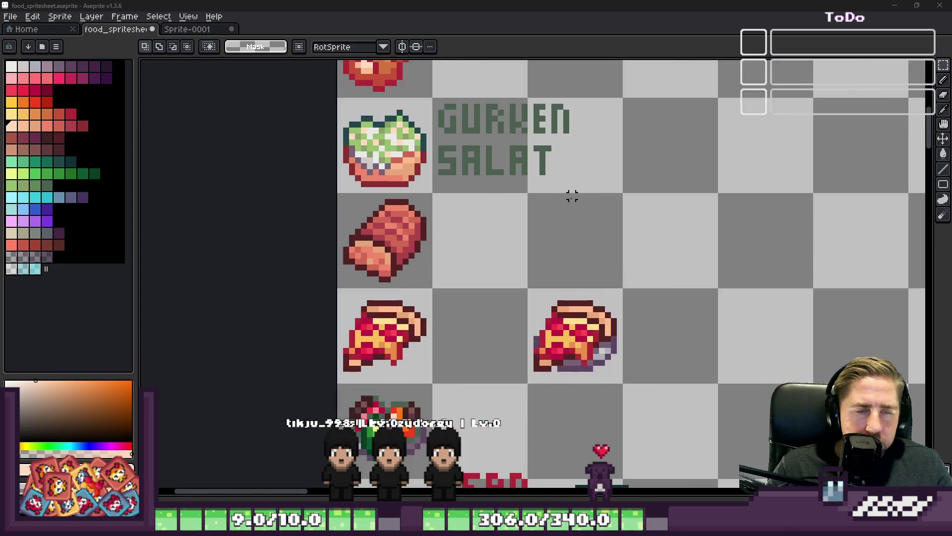
pyautogui.scroll(-2, 487, 153)
pyautogui.scroll(1, 487, 111)
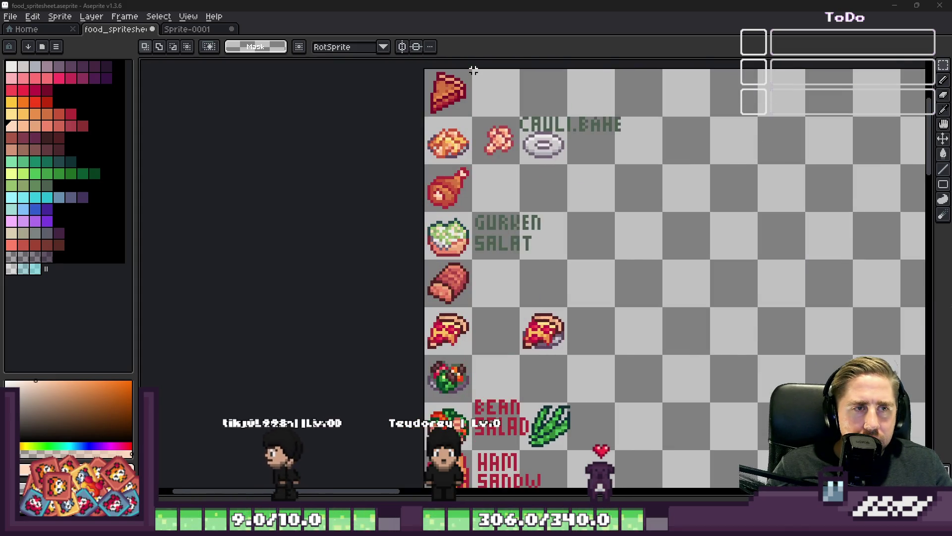
pyautogui.moveTo(474, 66)
pyautogui.mouseDown()
pyautogui.moveTo(564, 479)
pyautogui.moveTo(672, 481)
pyautogui.moveTo(664, 470)
pyautogui.moveTo(670, 479)
pyautogui.moveTo(684, 412)
pyautogui.moveTo(679, 436)
pyautogui.mouseUp()
pyautogui.press('Delete')
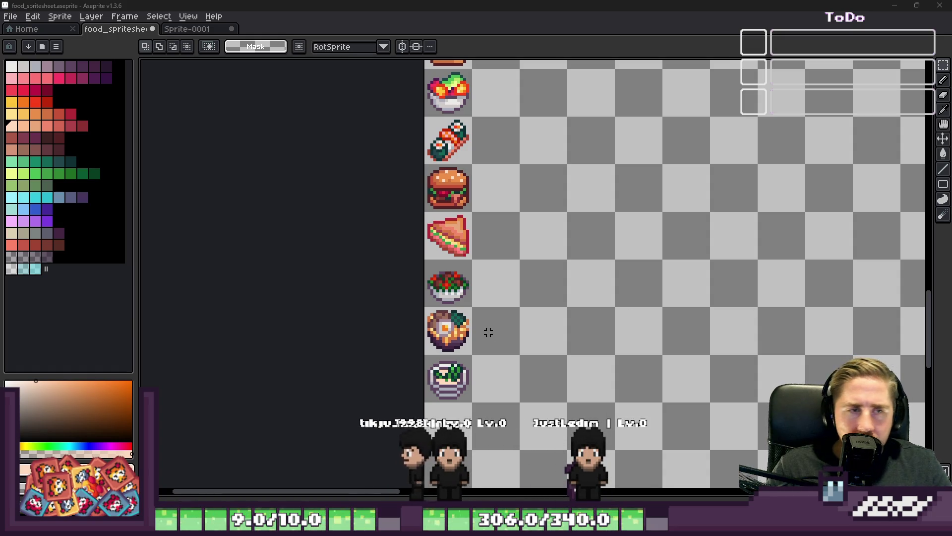
pyautogui.scroll(-3, 469, 330)
pyautogui.scroll(-1, 469, 330)
pyautogui.scroll(5, 457, 106)
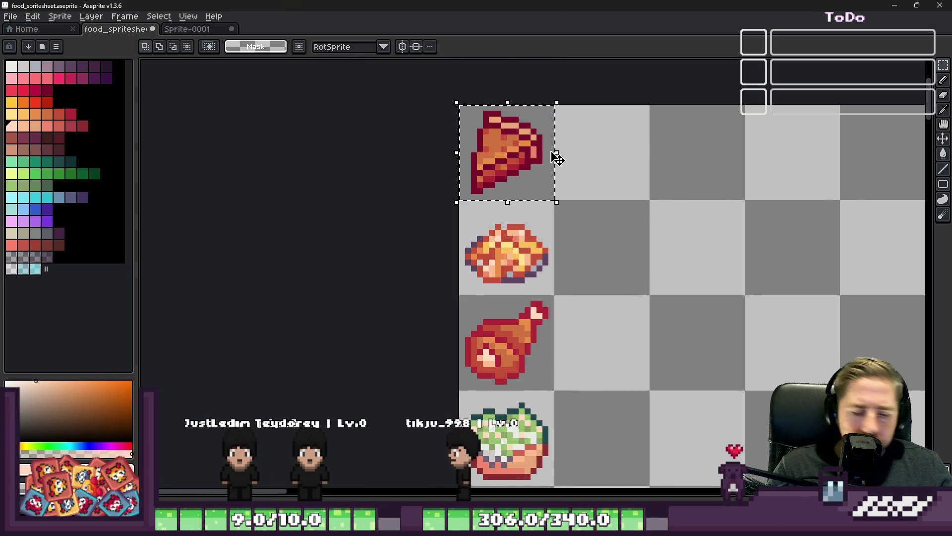
pyautogui.scroll(-3, 496, 193)
pyautogui.scroll(-4, 477, 197)
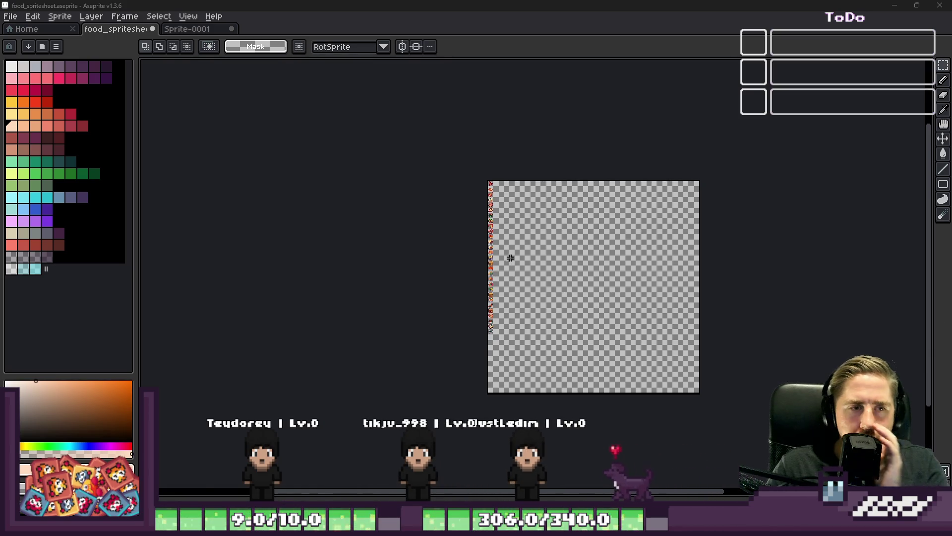
pyautogui.scroll(3, 489, 243)
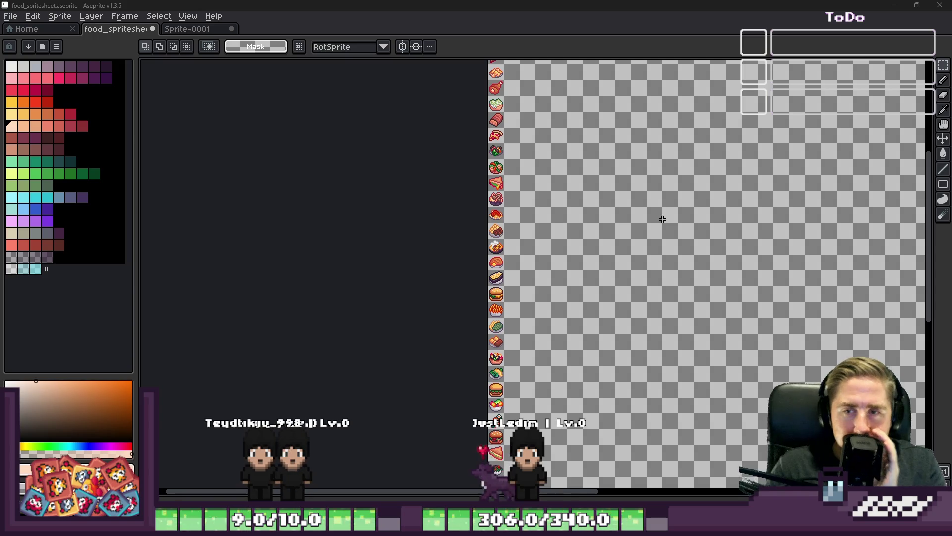
pyautogui.scroll(-2, 603, 244)
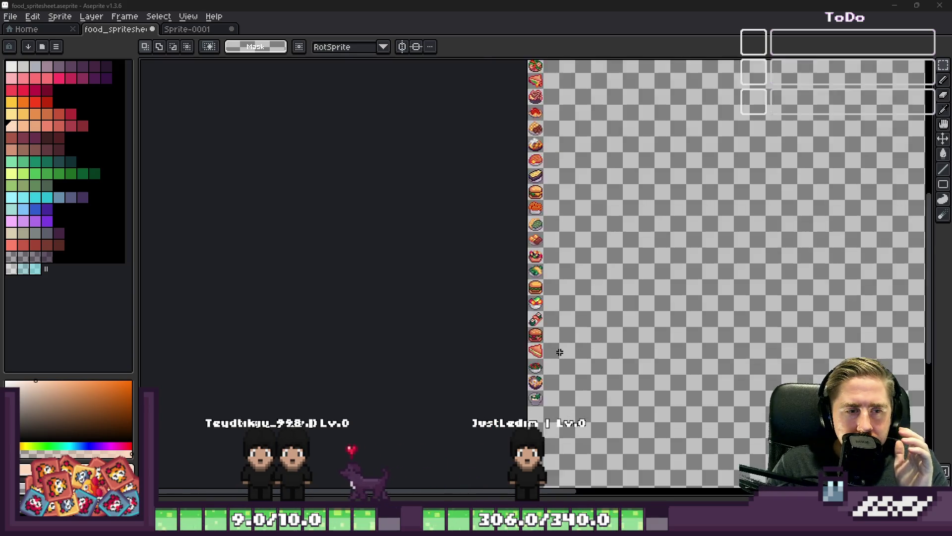
pyautogui.scroll(4, 542, 376)
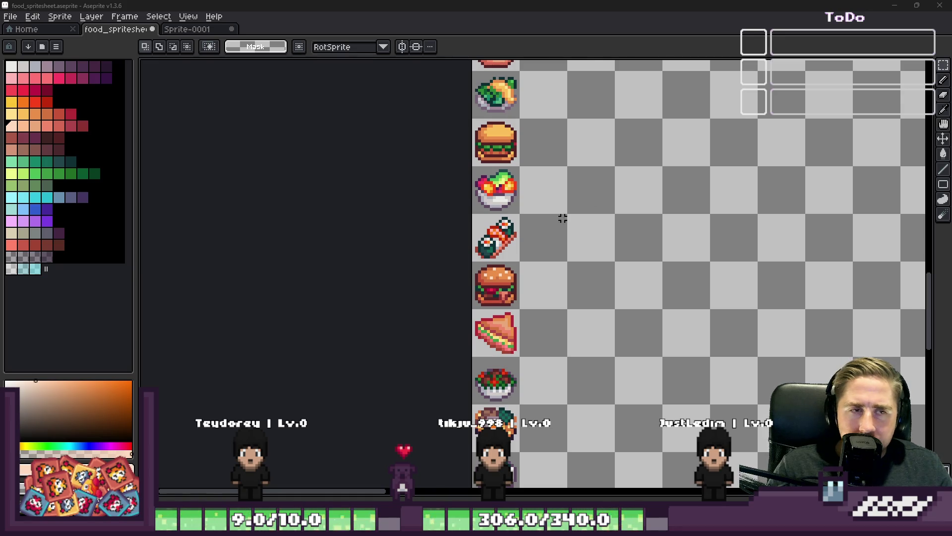
pyautogui.scroll(-3, 558, 220)
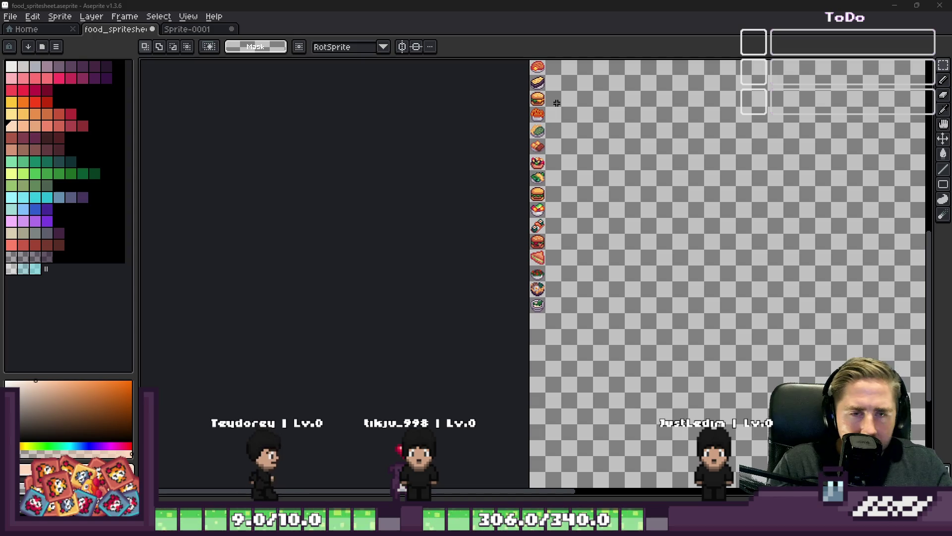
pyautogui.scroll(-2, 558, 104)
pyautogui.moveTo(662, 120); pyautogui.dragTo(613, 195)
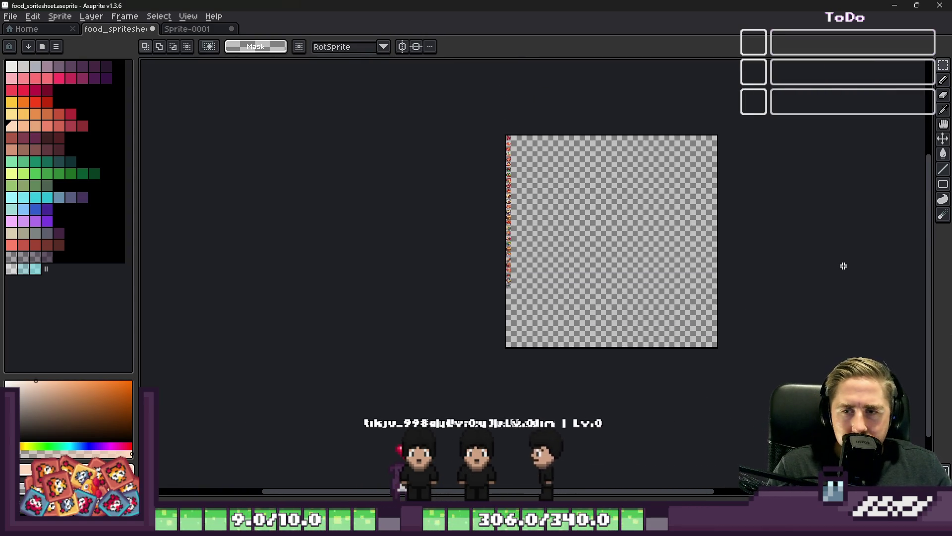
pyautogui.scroll(2, 483, 132)
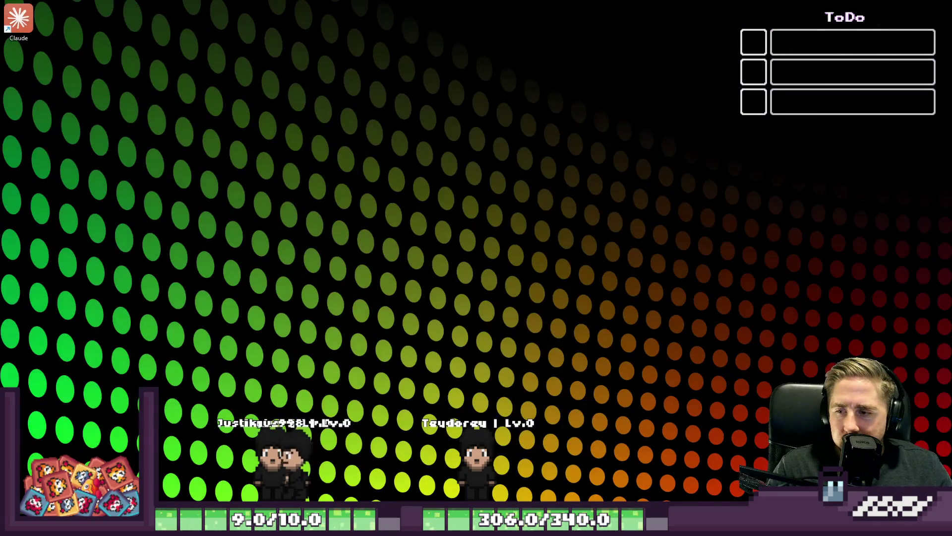
pyautogui.scroll(2, 464, 217)
pyautogui.scroll(-2, 536, 221)
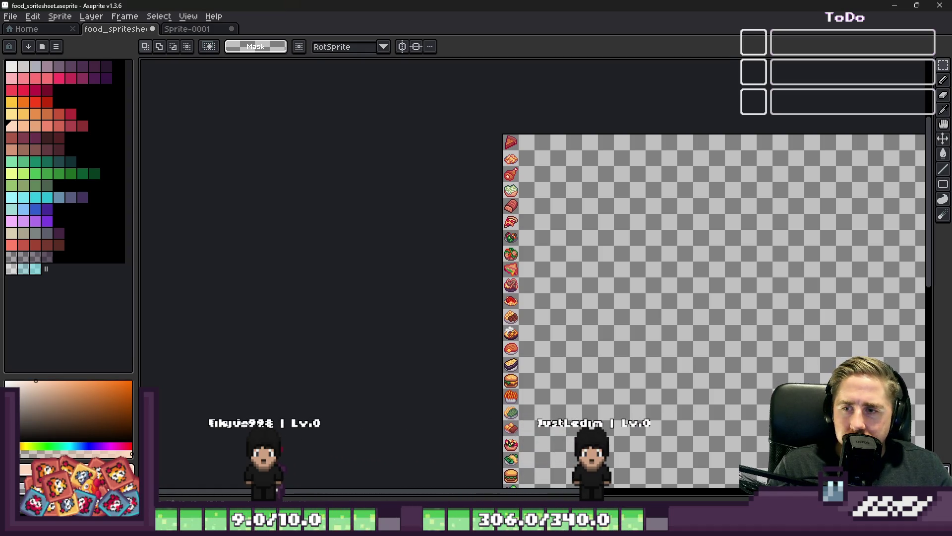
# - In Canvas Size, narrow the canvas width to 16px
pyautogui.click(60, 16)
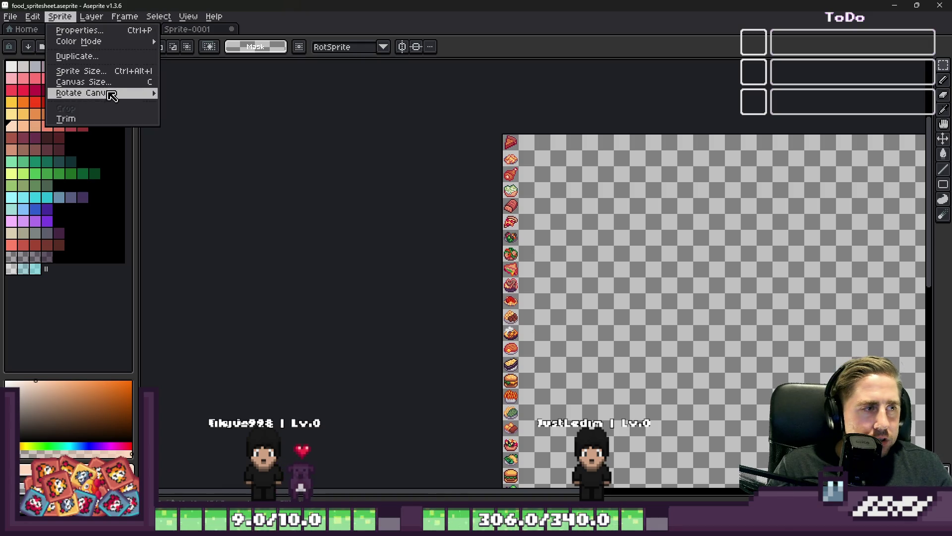
pyautogui.click(84, 81)
pyautogui.scroll(-3, 408, 132)
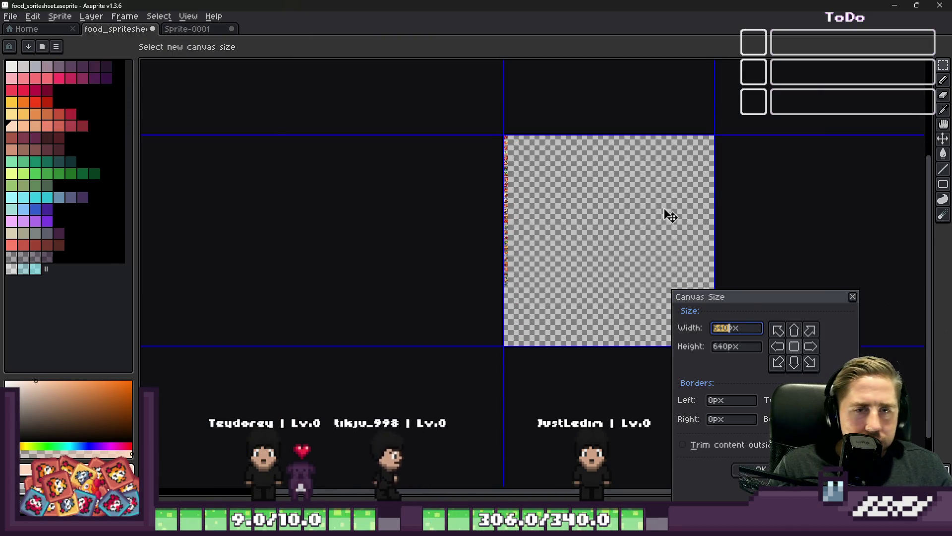
pyautogui.scroll(1, 682, 225)
pyautogui.moveTo(722, 296); pyautogui.dragTo(802, 293)
pyautogui.moveTo(740, 198)
pyautogui.mouseDown()
pyautogui.moveTo(471, 178)
pyautogui.moveTo(416, 233)
pyautogui.mouseUp()
pyautogui.scroll(5, 417, 234)
pyautogui.scroll(1, 575, 245)
pyautogui.moveTo(670, 244); pyautogui.dragTo(439, 262)
# - Shorten the canvas height to 464px and apply the new canvas size
pyautogui.scroll(-5, 439, 262)
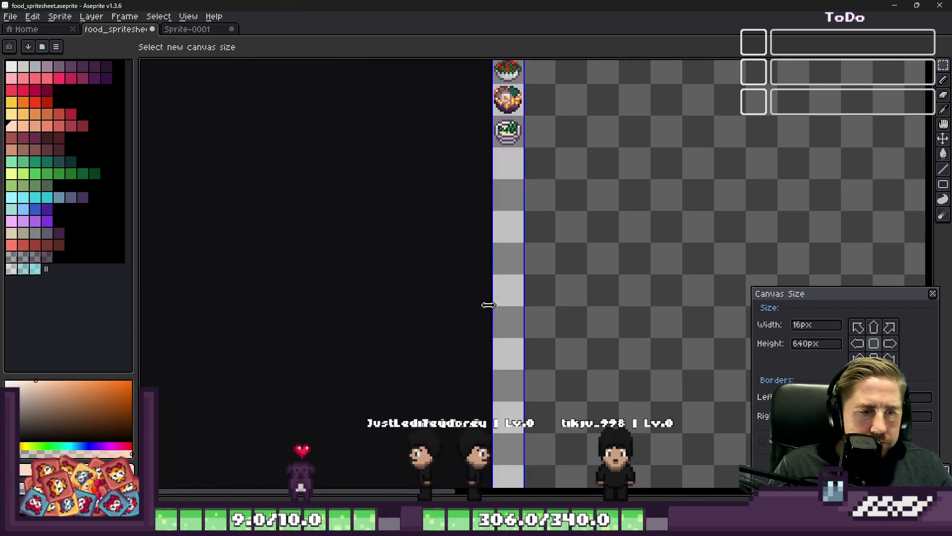
pyautogui.scroll(-2, 491, 299)
pyautogui.moveTo(499, 411); pyautogui.dragTo(496, 300)
pyautogui.scroll(4, 496, 299)
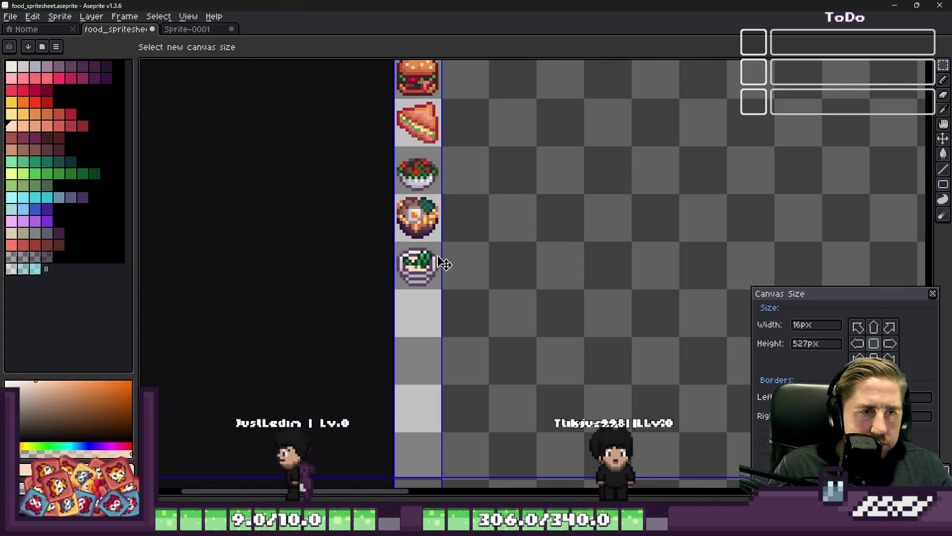
pyautogui.scroll(-1, 417, 468)
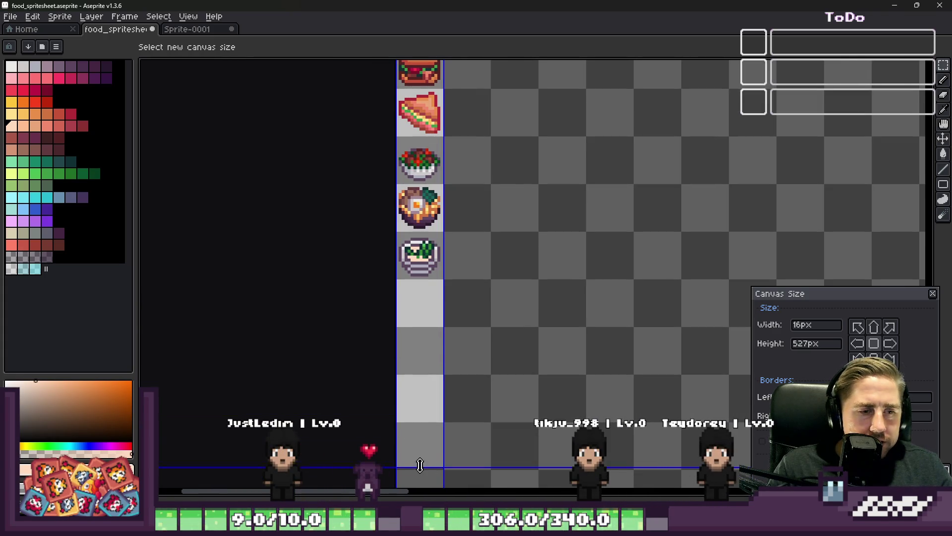
pyautogui.moveTo(418, 467); pyautogui.dragTo(412, 295)
pyautogui.scroll(4, 411, 298)
pyautogui.moveTo(418, 352)
pyautogui.mouseDown()
pyautogui.moveTo(399, 259)
pyautogui.moveTo(403, 268)
pyautogui.mouseUp()
pyautogui.press('Return')
pyautogui.scroll(-10, 491, 300)
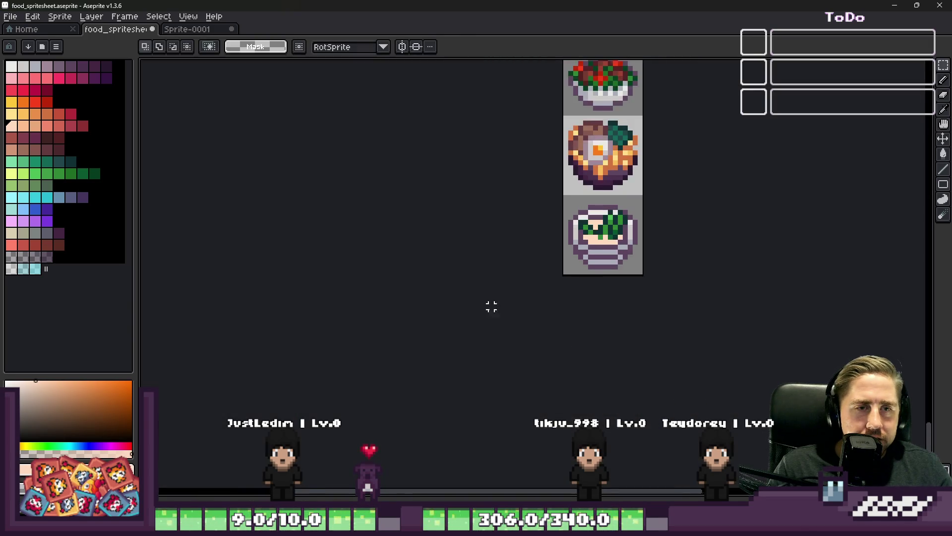
pyautogui.scroll(1, 584, 125)
pyautogui.scroll(6, 545, 119)
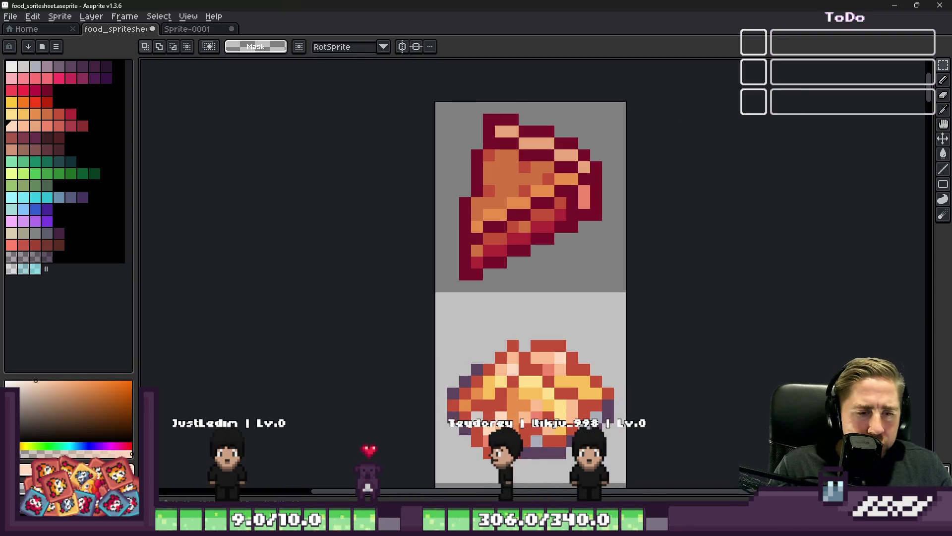
pyautogui.moveTo(575, 471)
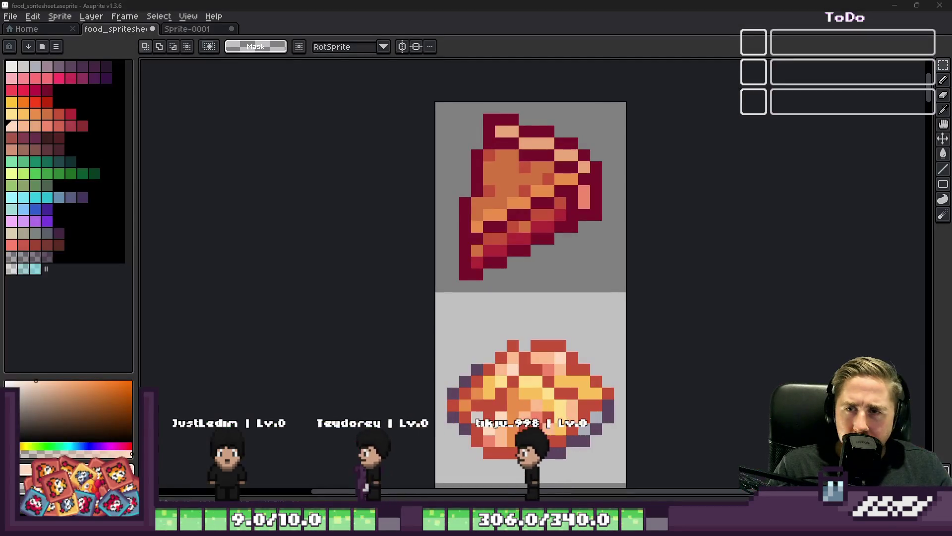
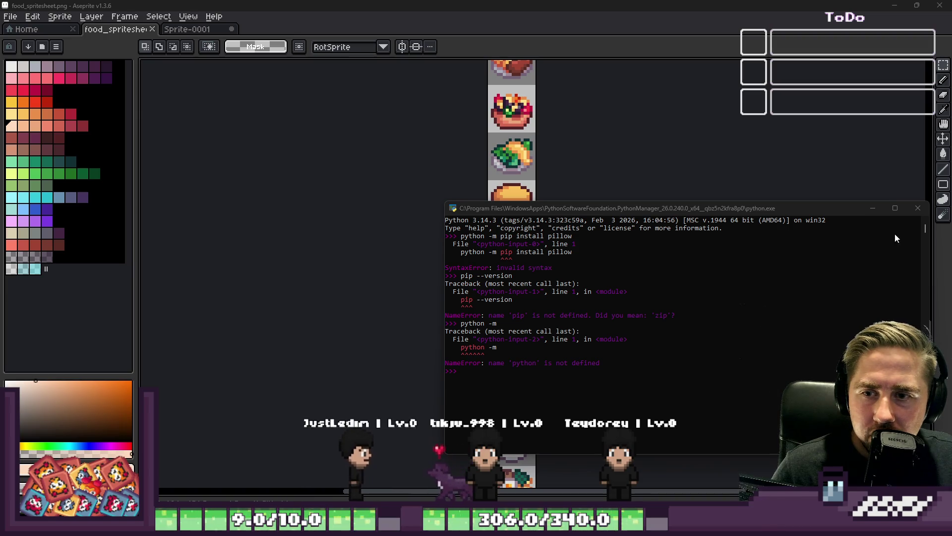
# - Raise the Python console window and try python --version, which fails with a NameError
pyautogui.moveTo(665, 211); pyautogui.dragTo(671, 139)
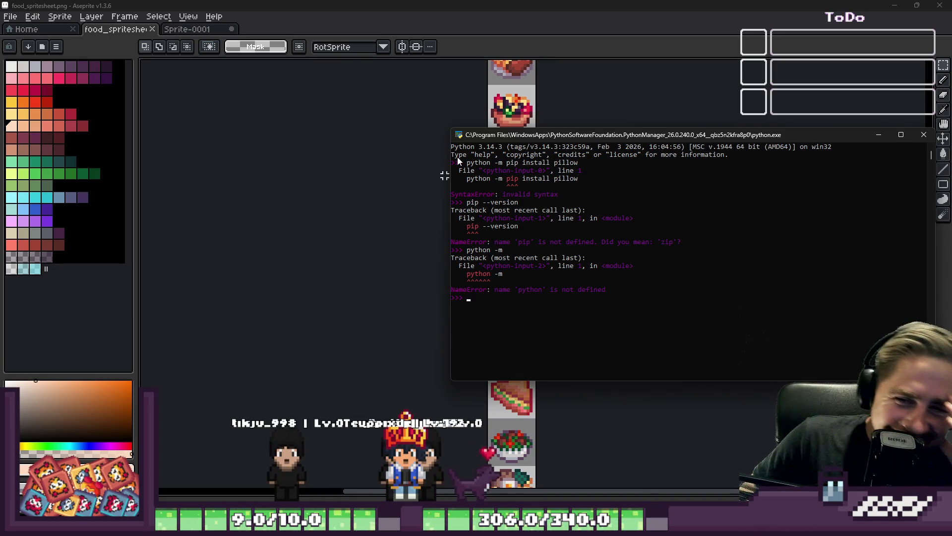
pyautogui.write('python ')
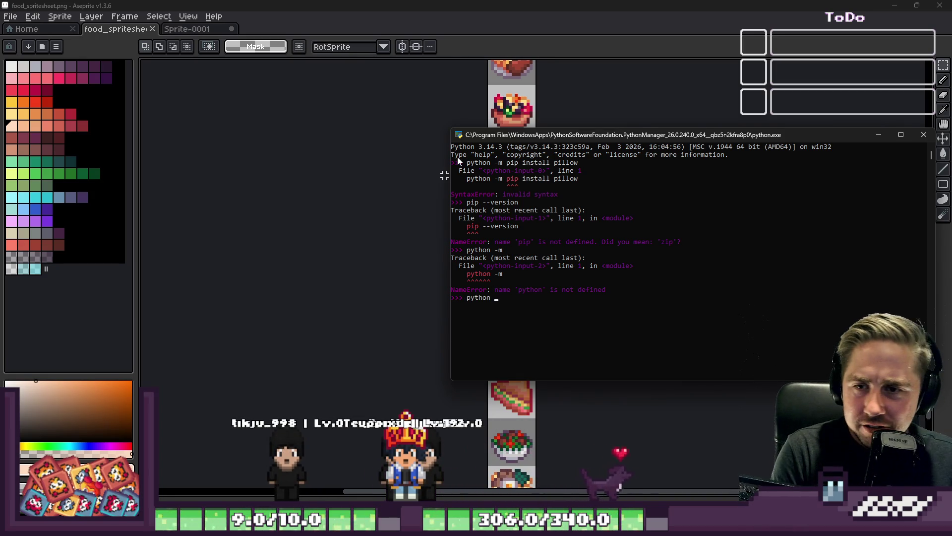
pyautogui.write('--verison')
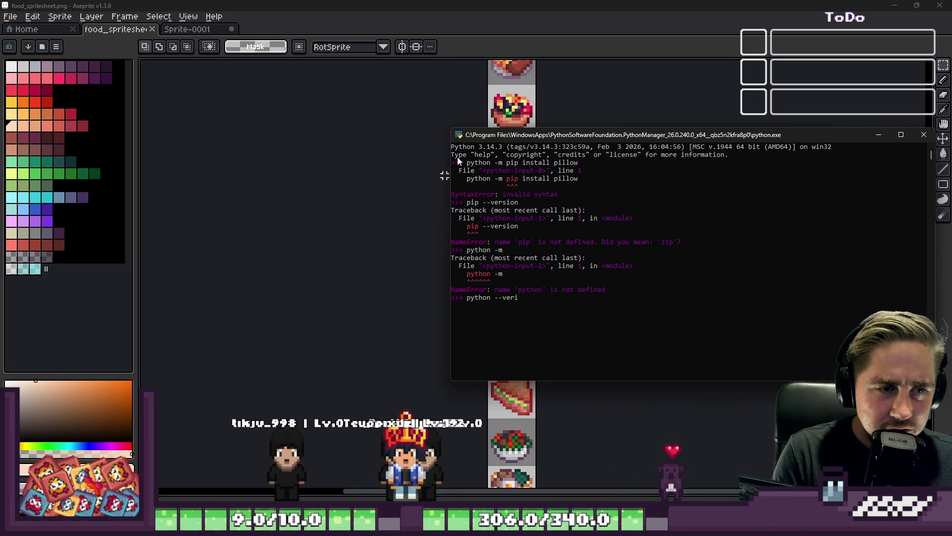
pyautogui.press('Return')
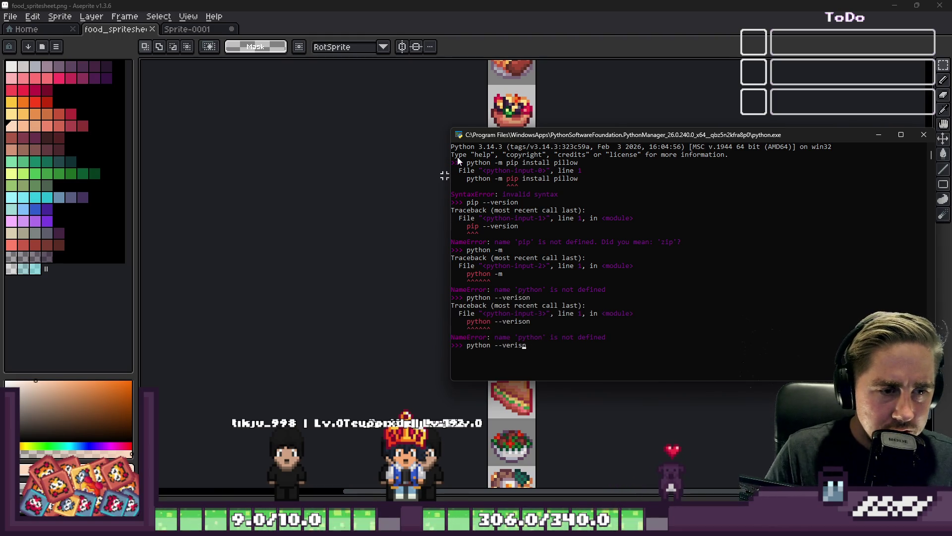
pyautogui.write('on')
pyautogui.press('Return')
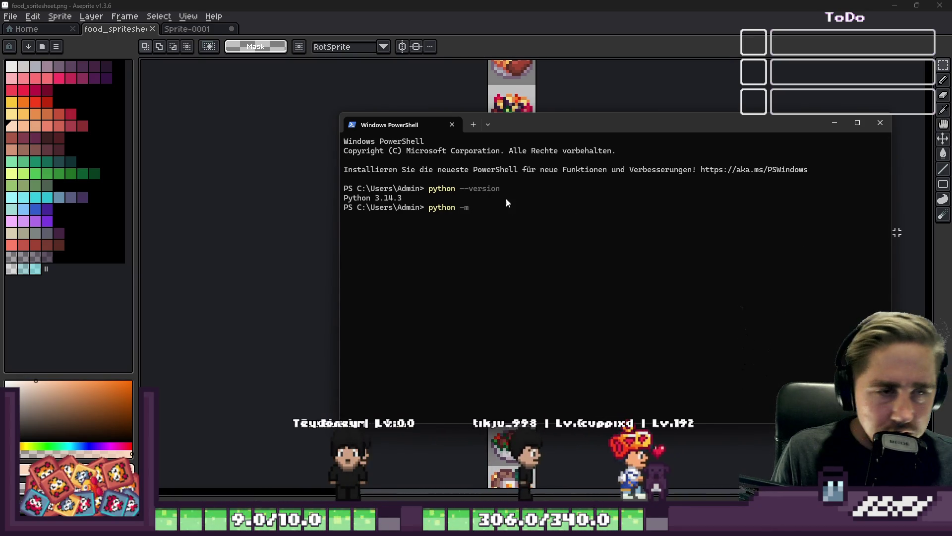
# - Install pillow 12.1.1 via python -m pip install pillow, then bring food_spritesheet.png forward
pyautogui.write('pip install pillow')
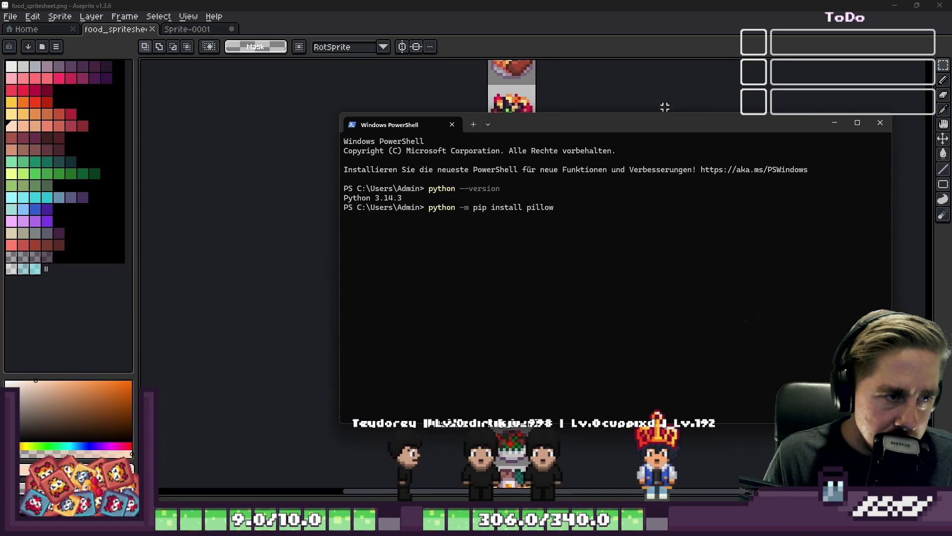
pyautogui.press('Return')
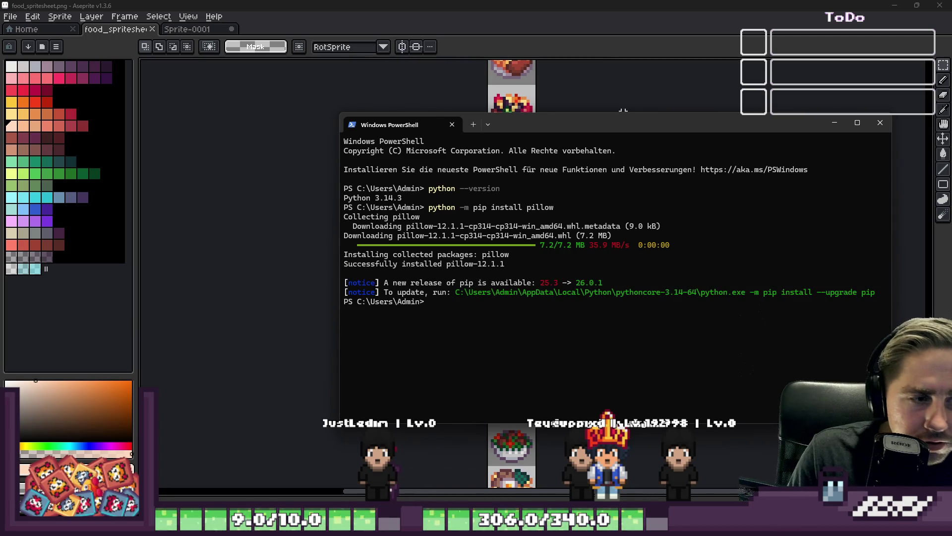
pyautogui.click(623, 111)
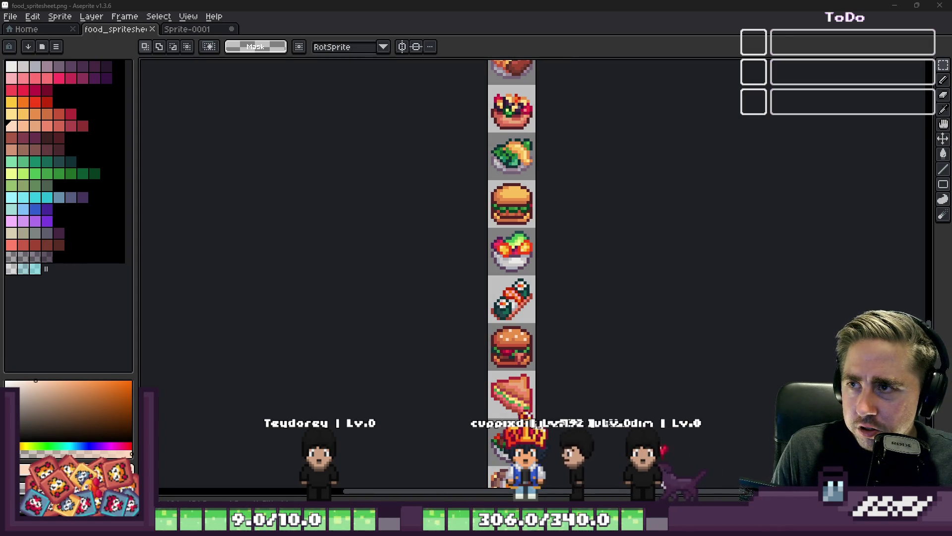
# - Show the split-image PyPI page maximized in Opera, scrolled to its Installation and Usage sections
pyautogui.moveTo(576, 528)
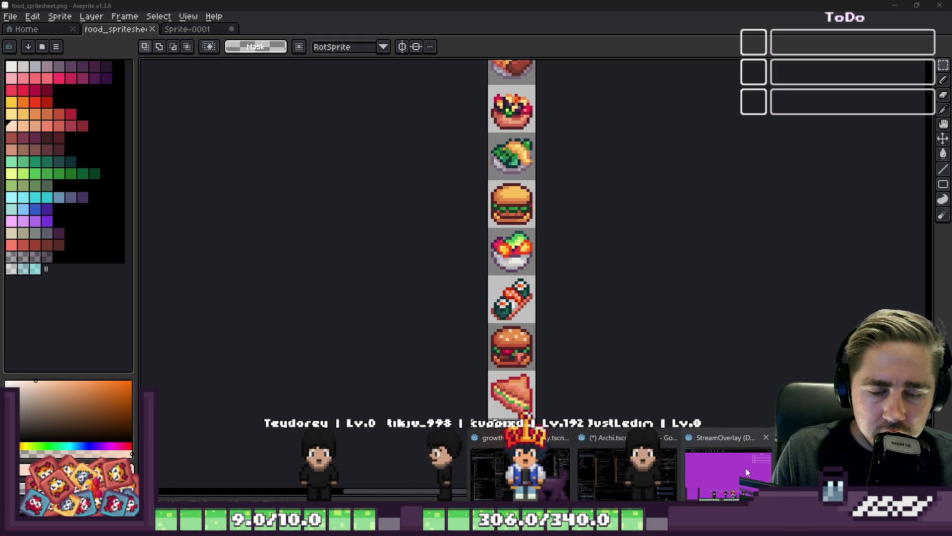
pyautogui.moveTo(609, 472)
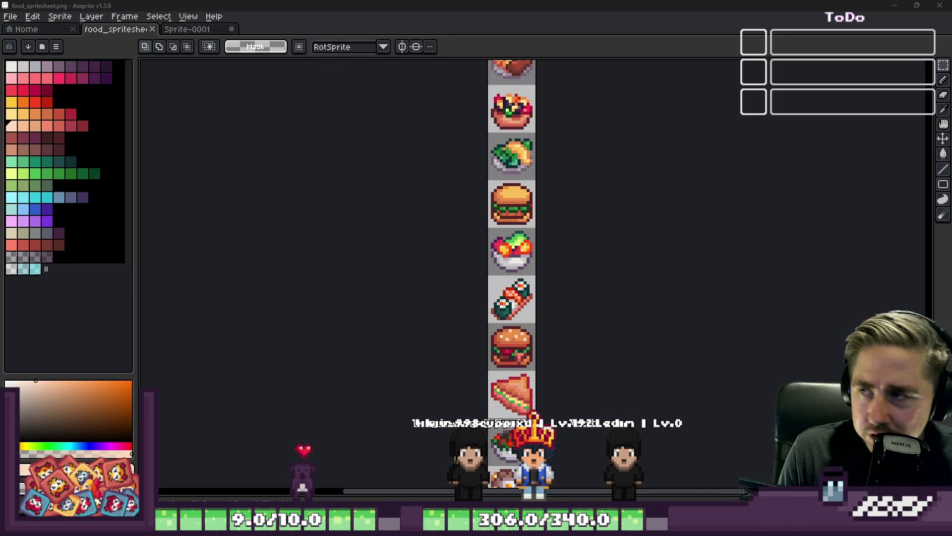
pyautogui.hotkey('alt', 'Tab')
pyautogui.moveTo(666, 44); pyautogui.dragTo(688, 1)
pyautogui.scroll(-8, 687, 159)
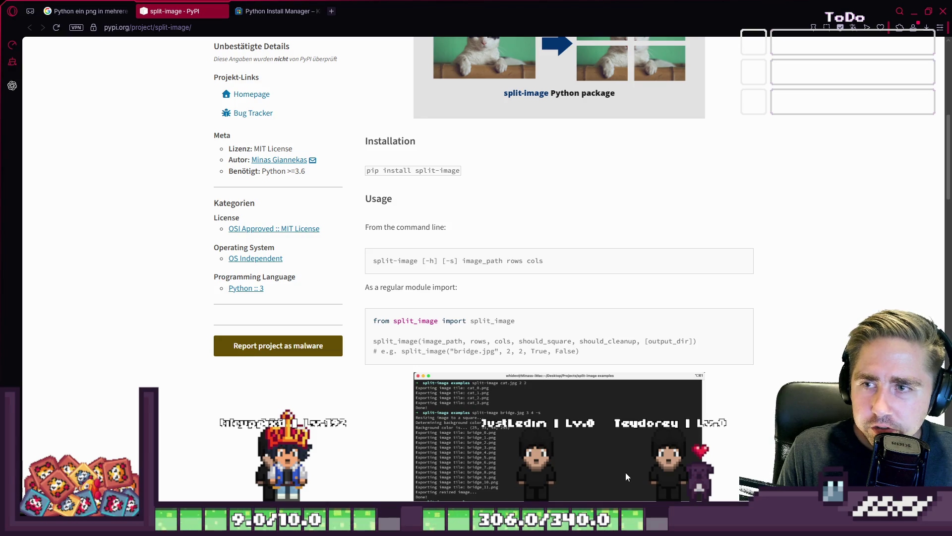
pyautogui.hotkey('alt', 'Tab')
pyautogui.hotkey('alt', 'Tab')
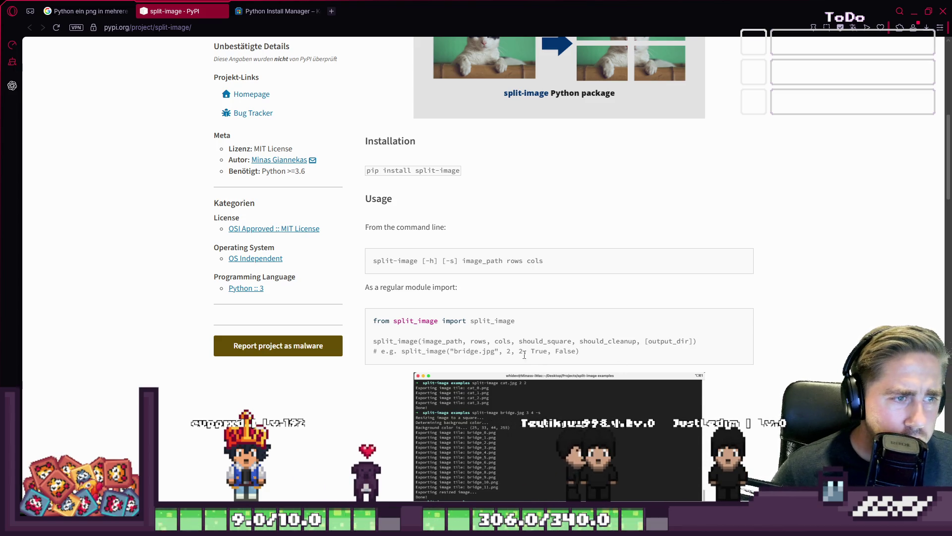
# - Scroll the PyPI page down to the Basic examples showing split-image cat.png 2 2
pyautogui.scroll(-2, 527, 358)
pyautogui.scroll(-3, 496, 358)
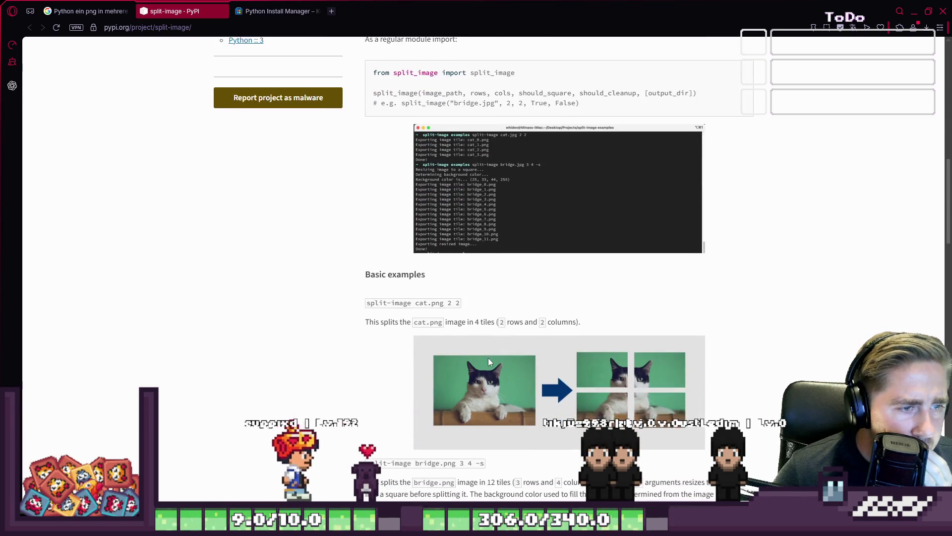
pyautogui.scroll(-2, 488, 359)
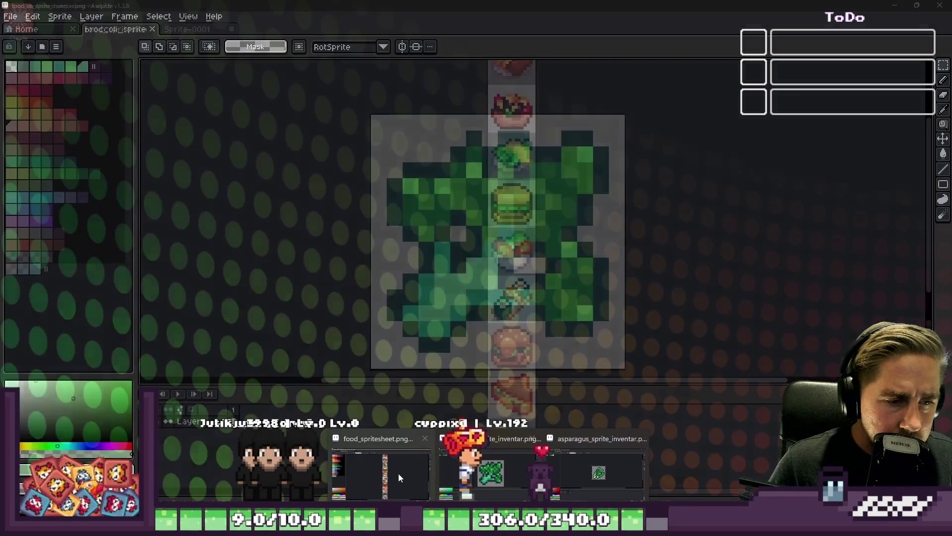
# - Select the entire food sprite strip in Aseprite, then move PowerShell to the screen centre
pyautogui.click(398, 473)
pyautogui.scroll(-3, 508, 213)
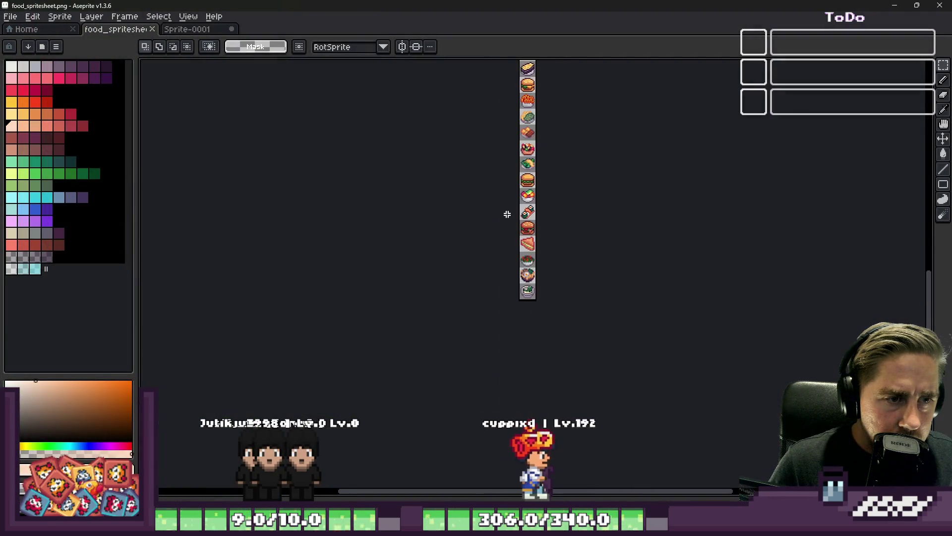
pyautogui.scroll(3, 502, 228)
pyautogui.hotkey('ctrl', 'a')
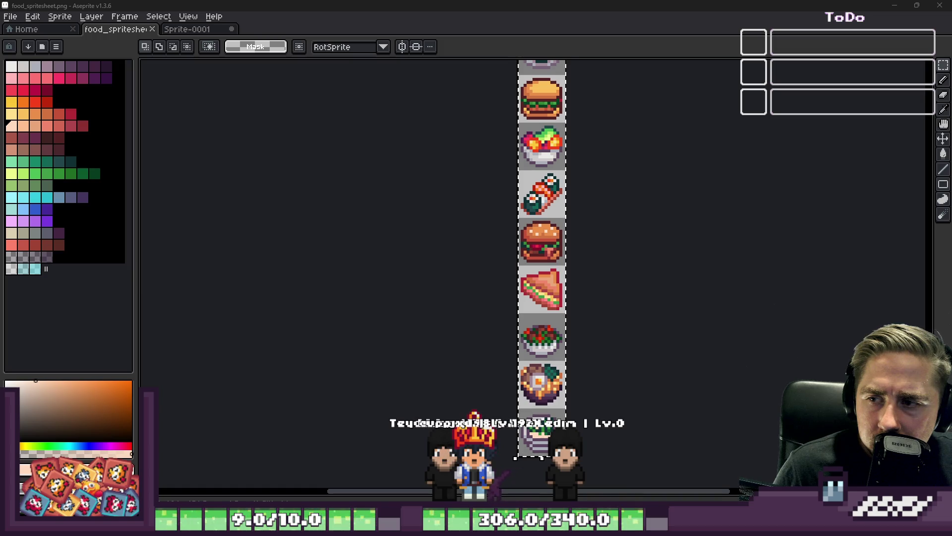
pyautogui.hotkey('alt', 'Tab')
pyautogui.moveTo(942, 342)
pyautogui.mouseDown()
pyautogui.moveTo(705, 365)
pyautogui.moveTo(557, 141)
pyautogui.moveTo(567, 96)
pyautogui.mouseUp()
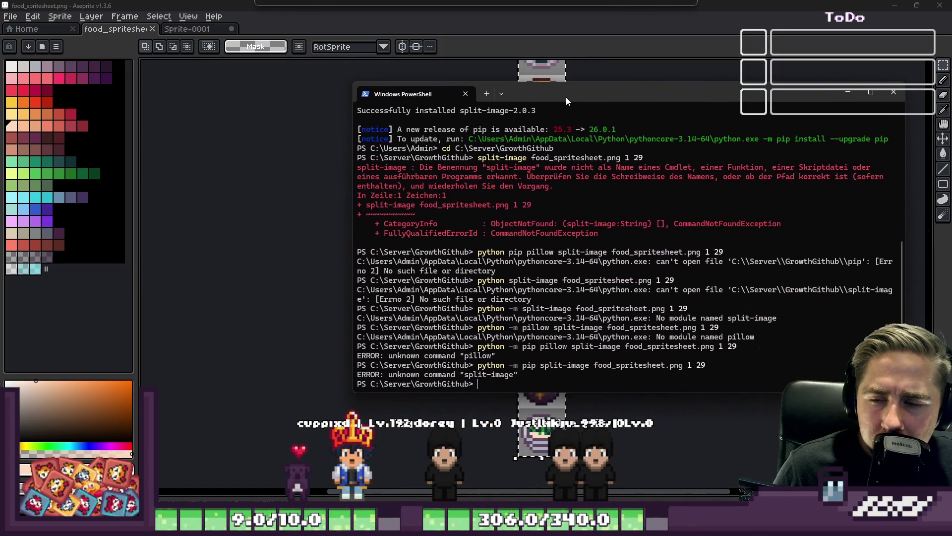
# - Run split-image on food_spritesheet.png with 1 29, which fails
pyautogui.scroll(8, 567, 261)
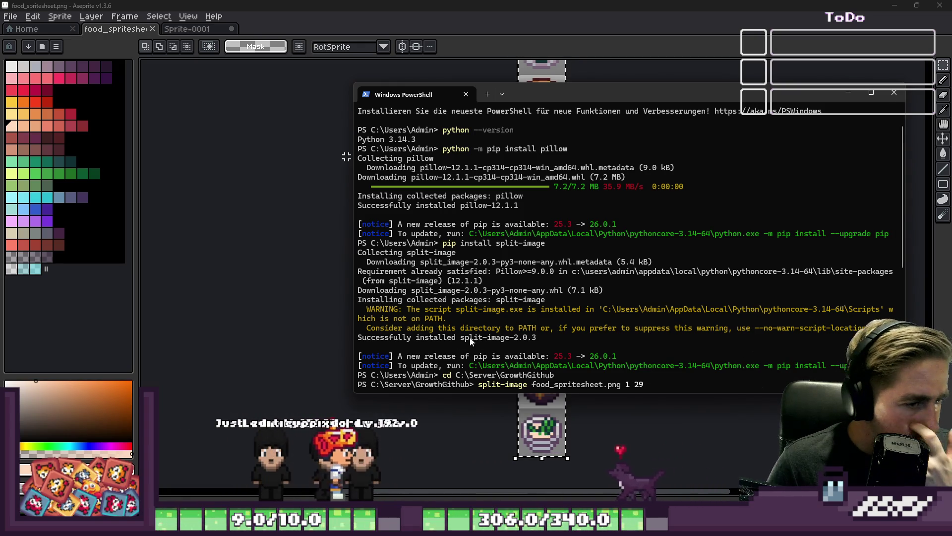
pyautogui.press('Return')
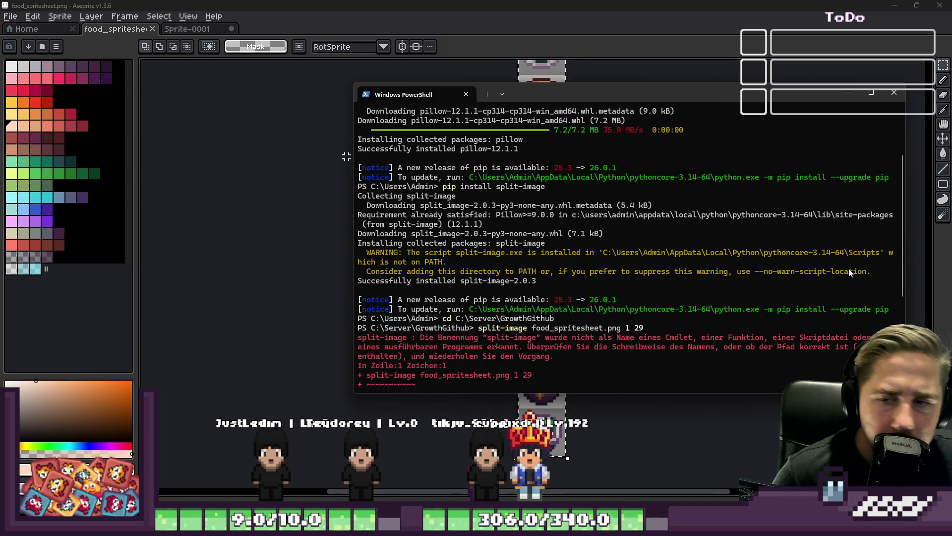
pyautogui.scroll(-6, 849, 269)
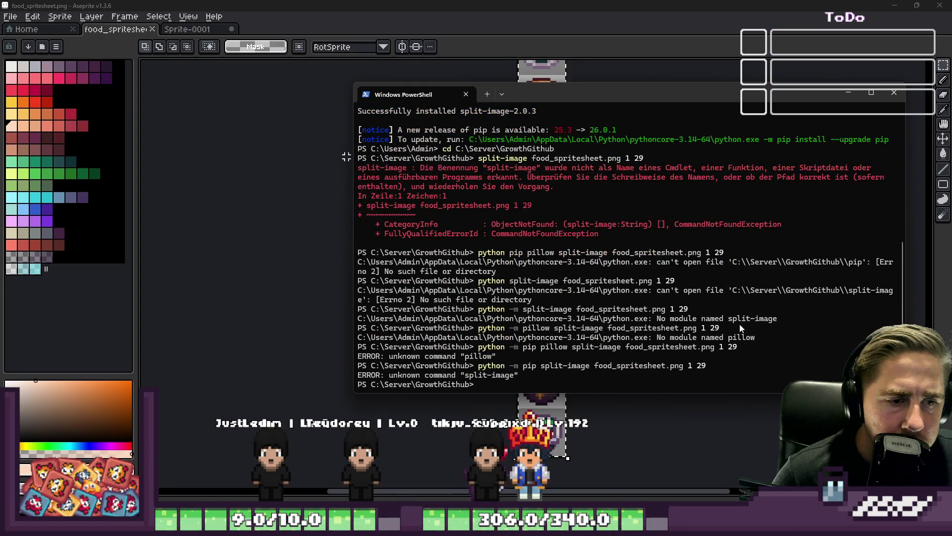
# - Retry as pip split-image food_spritesheet.png 1 29, getting unknown command, then return to Aseprite
pyautogui.press('Up')
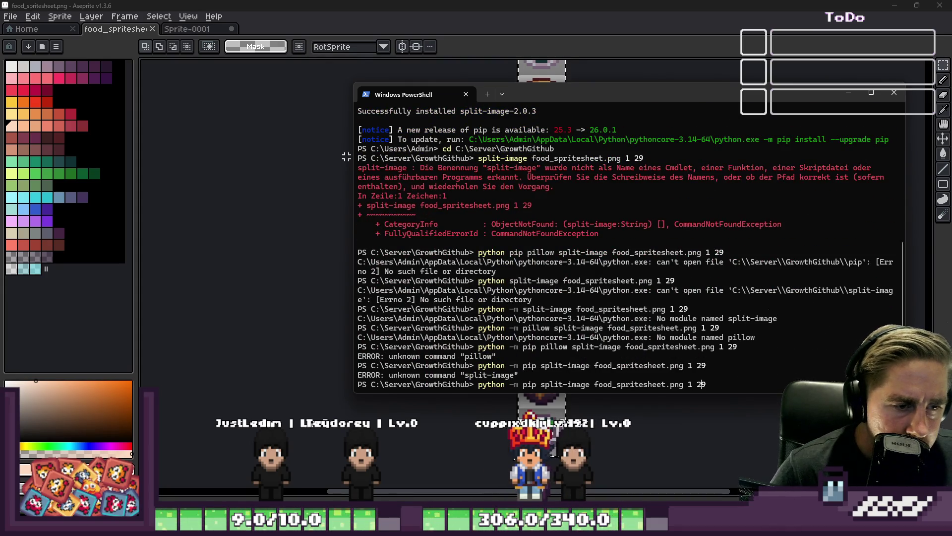
pyautogui.press('Home')
pyautogui.press('Delete')
pyautogui.press('Delete')
pyautogui.press('Delete')
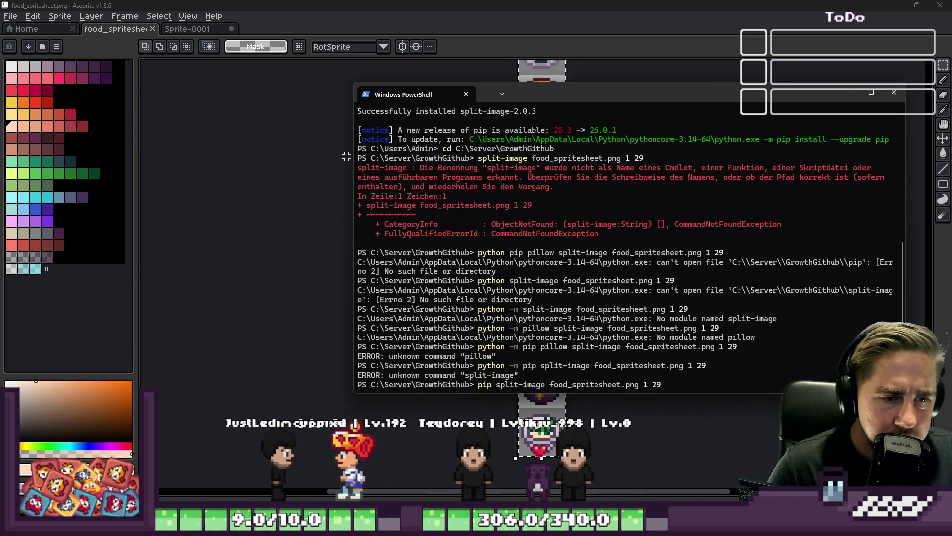
pyautogui.press('Return')
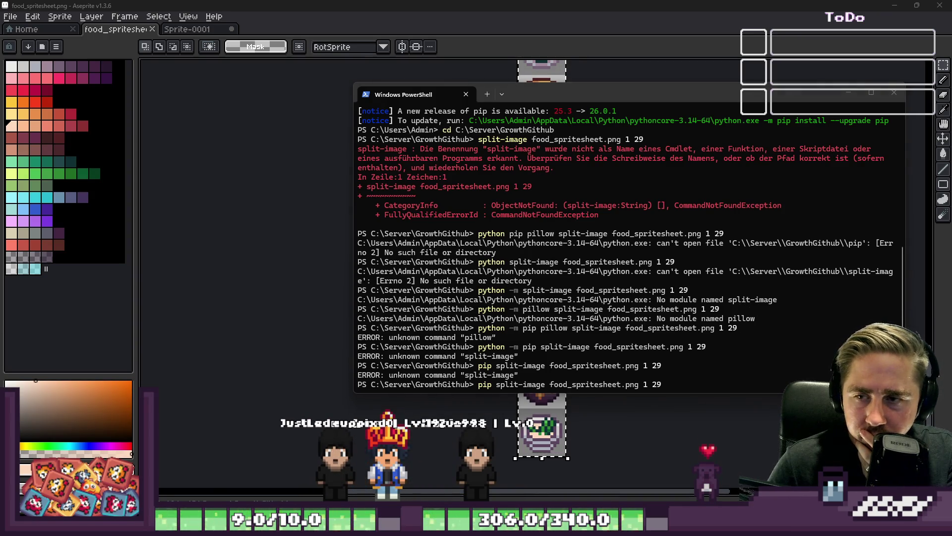
pyautogui.click(591, 1)
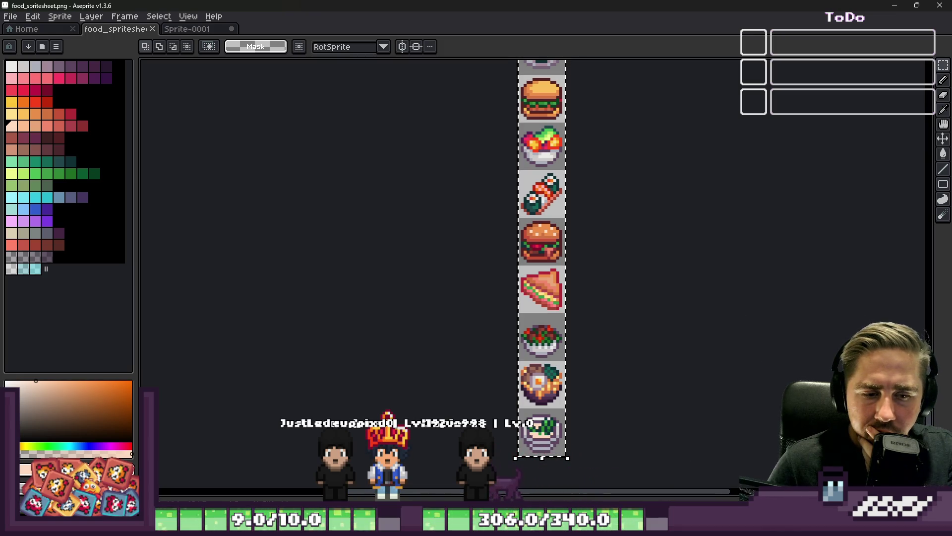
# - Return to PowerShell with the cursor at the start of split-image food_spritesheet.png 1 29
pyautogui.hotkey('alt', 'Tab')
pyautogui.press('Home')
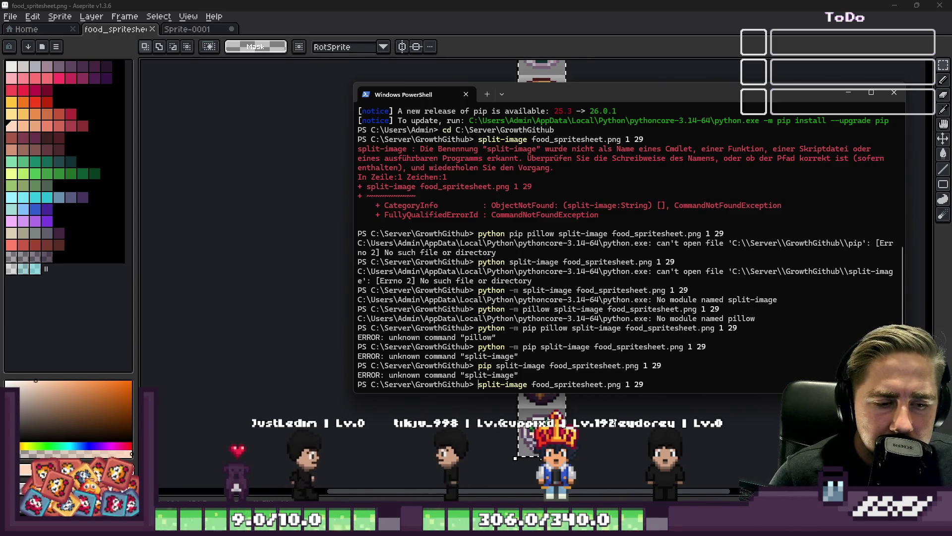
# - Run python -m split-image food_spritesheet.png 1 29, which fails with No module named split-image
pyautogui.moveTo(556, 526)
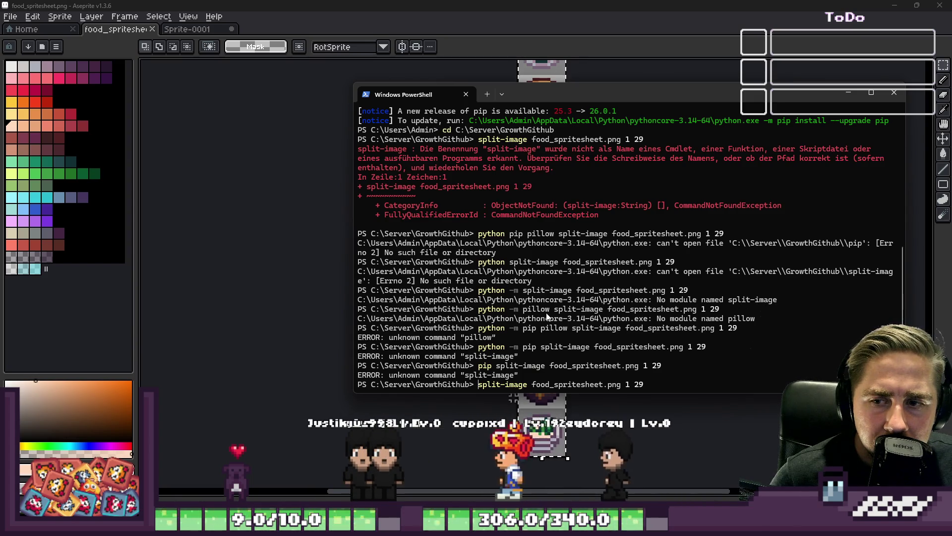
pyautogui.press('Home')
pyautogui.write('pythjo')
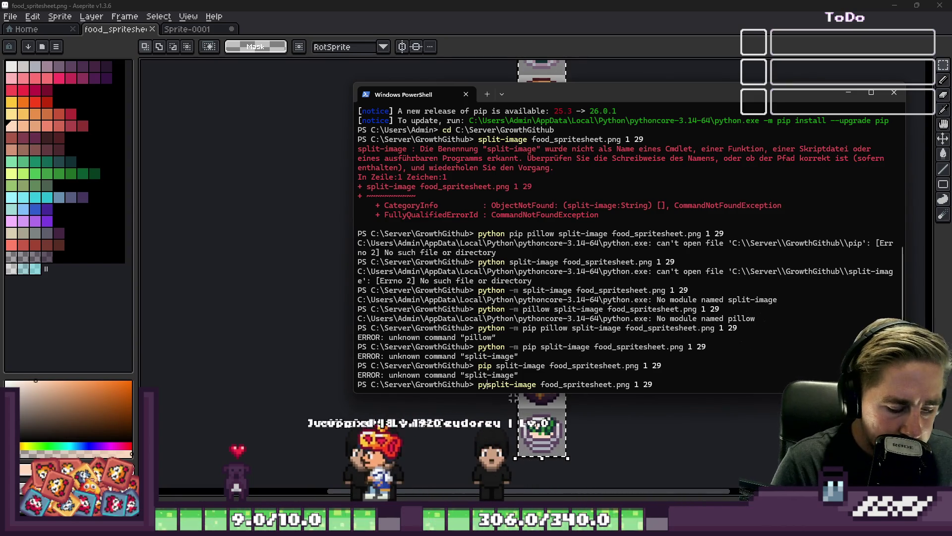
pyautogui.press('BackSpace')
pyautogui.press('BackSpace')
pyautogui.write('on -m')
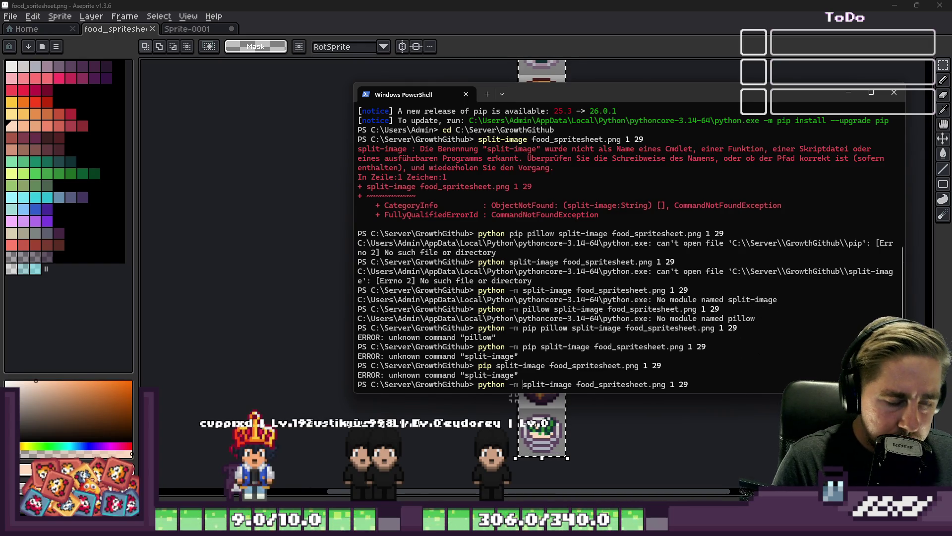
pyautogui.press('Return')
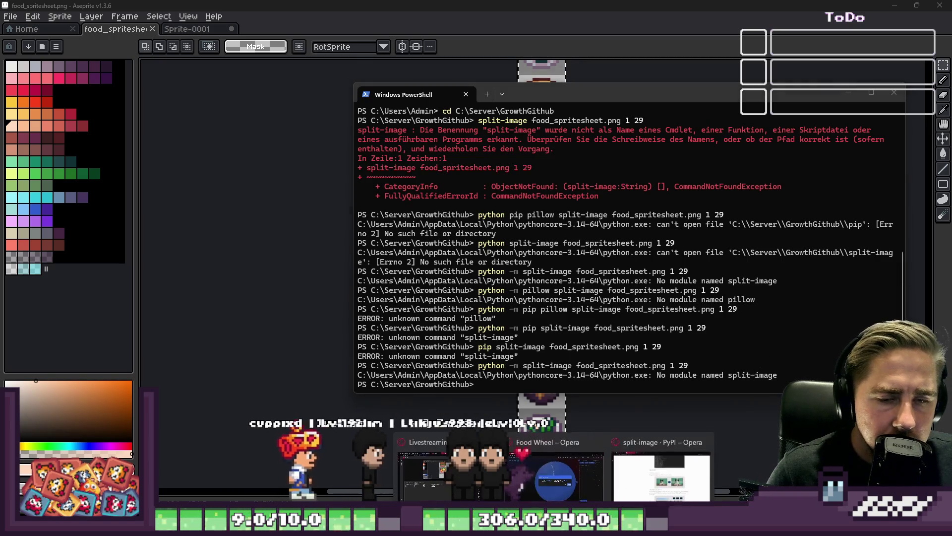
pyautogui.click(662, 475)
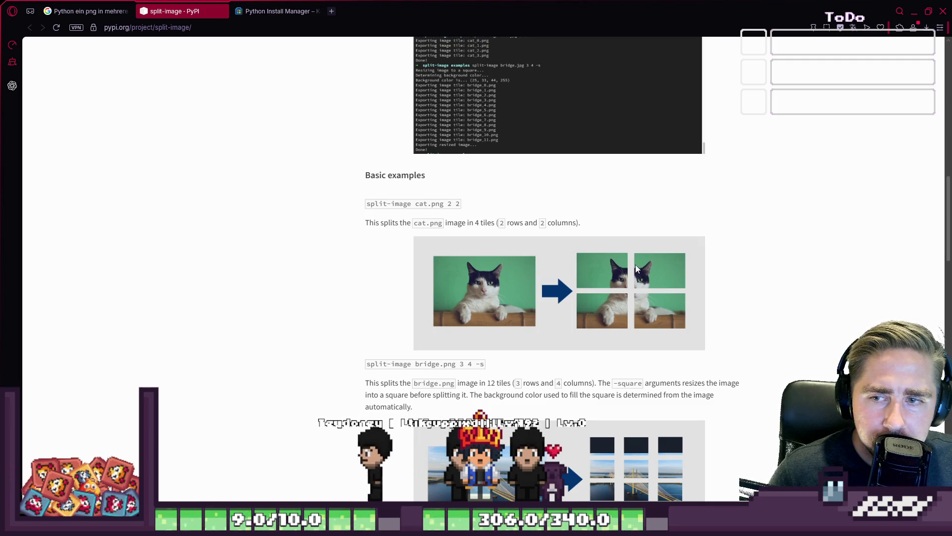
# - Read through the split-image Usage, Basic examples and Reverse split (-r) sections
pyautogui.scroll(-2, 634, 263)
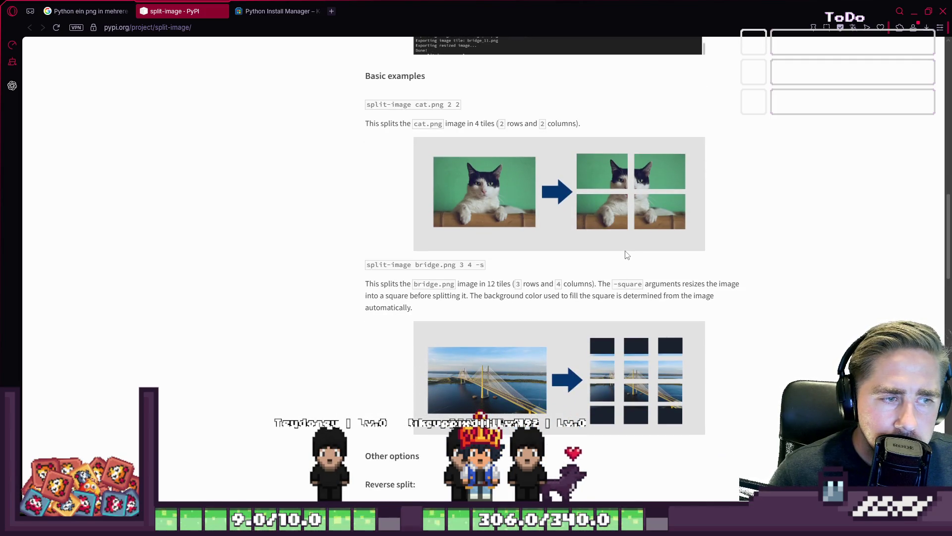
pyautogui.scroll(8, 626, 254)
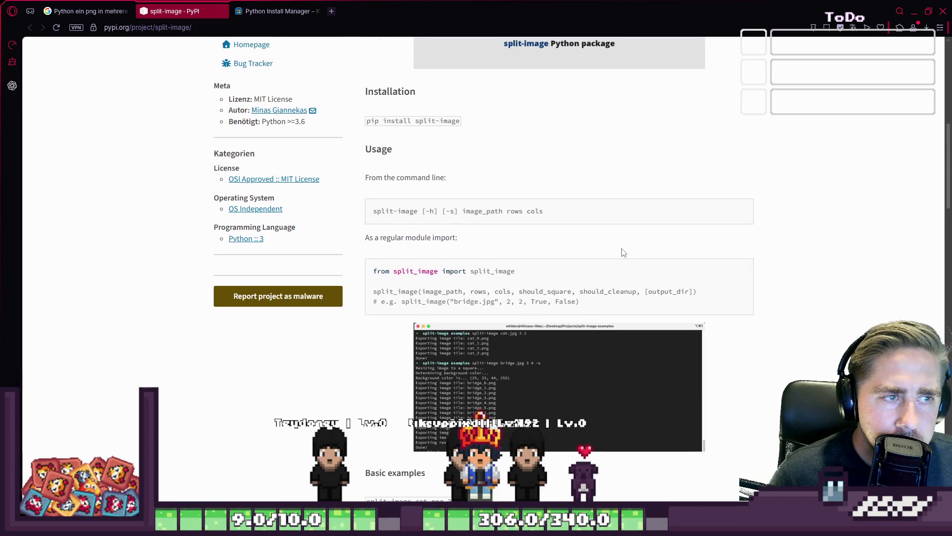
pyautogui.scroll(1, 558, 238)
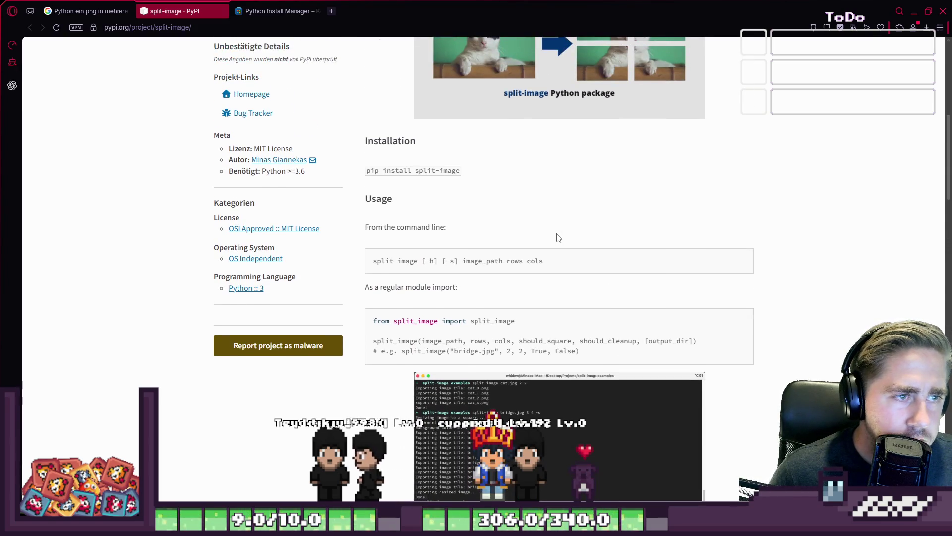
pyautogui.scroll(-2, 558, 238)
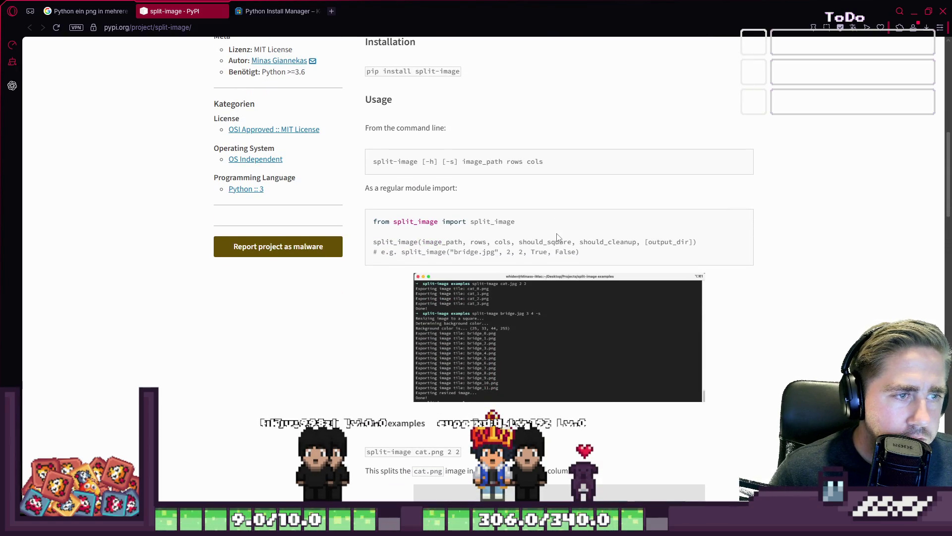
pyautogui.scroll(-1, 557, 237)
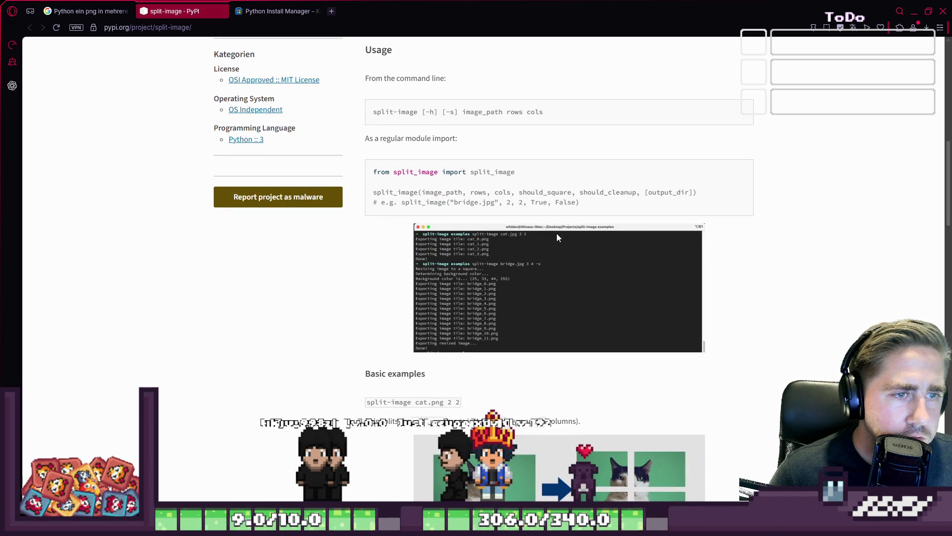
pyautogui.scroll(-2, 557, 238)
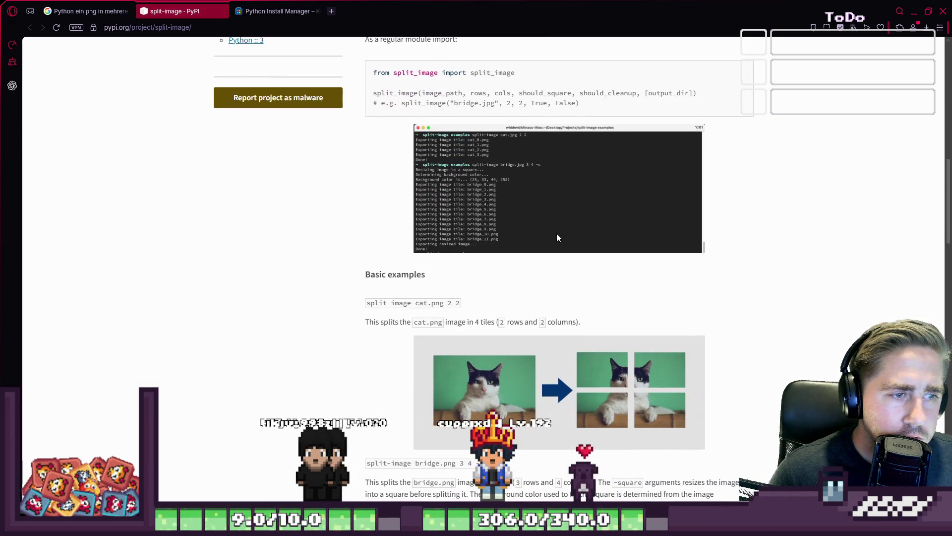
pyautogui.scroll(-2, 557, 238)
pyautogui.scroll(-2, 558, 237)
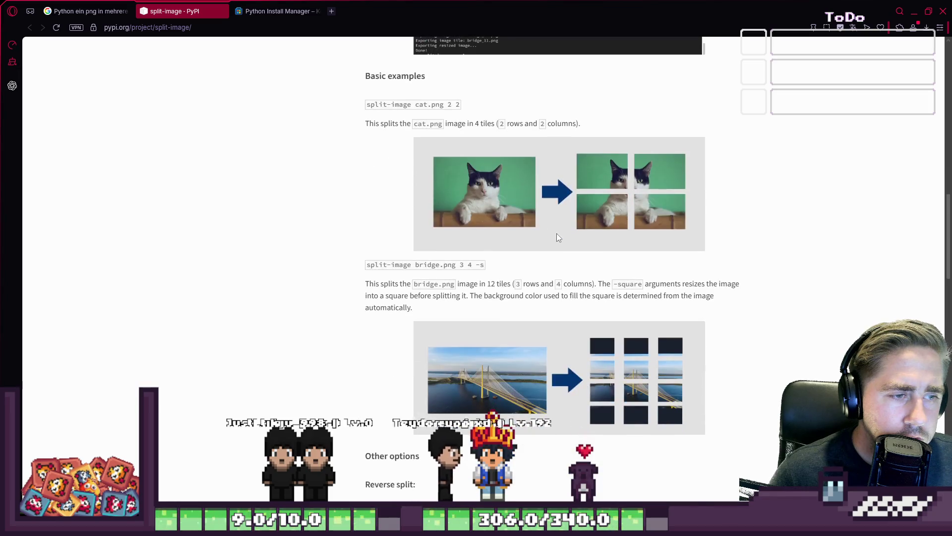
pyautogui.scroll(-2, 556, 237)
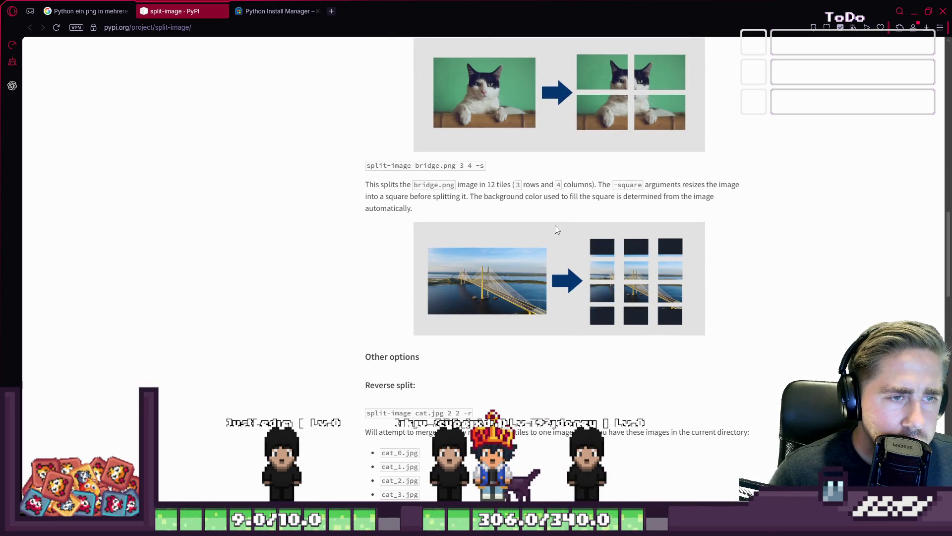
pyautogui.scroll(-4, 555, 225)
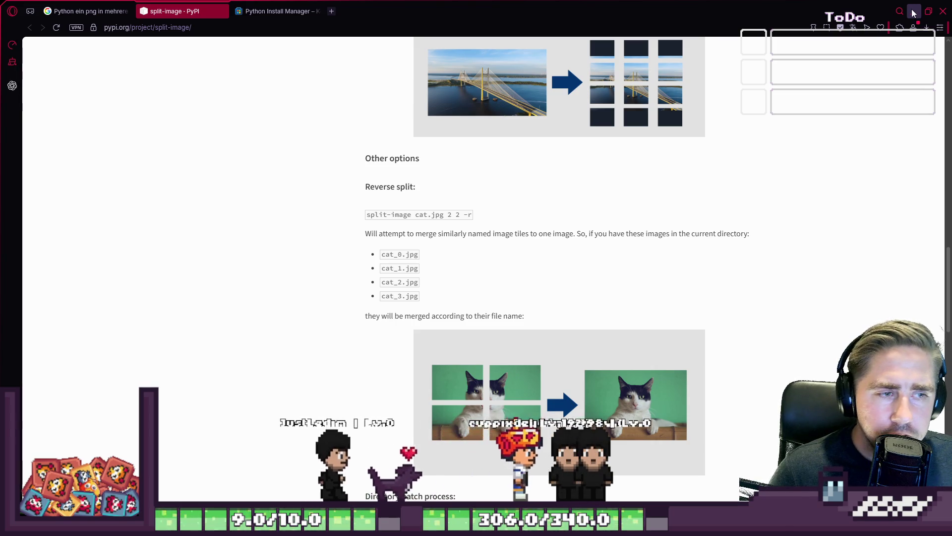
# - Minimize Opera and copy the Scripts folder path from PowerShell's not-on-PATH install warning
pyautogui.click(914, 11)
pyautogui.scroll(2, 576, 243)
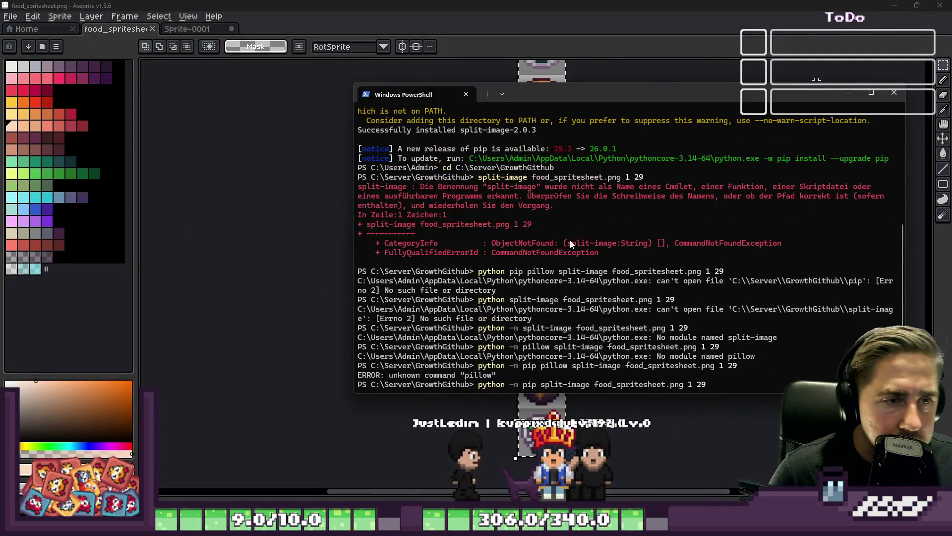
pyautogui.scroll(-2, 570, 243)
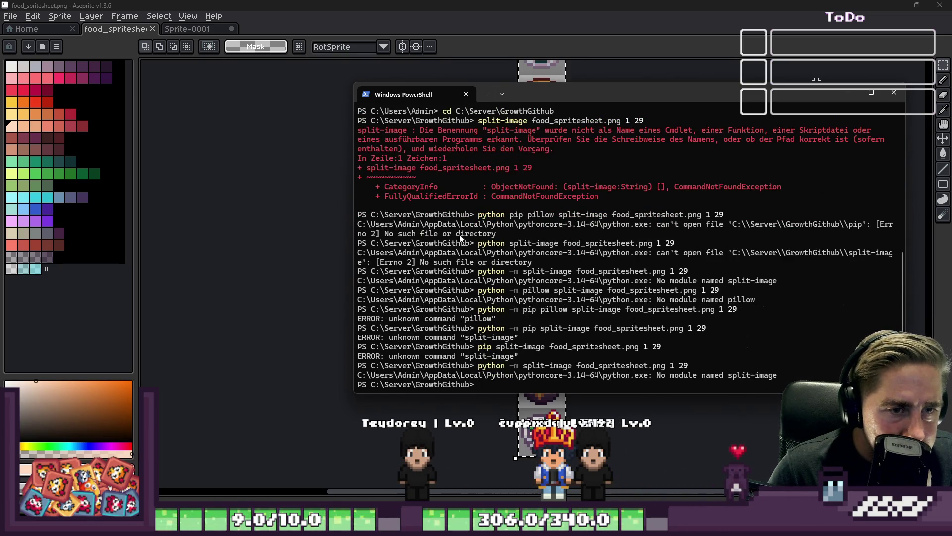
pyautogui.scroll(5, 622, 246)
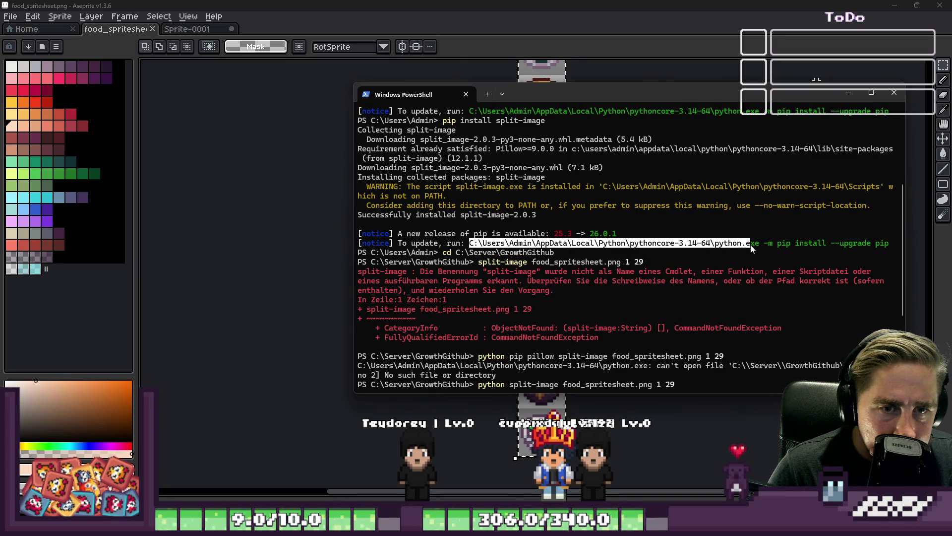
pyautogui.hotkey('ctrl', 'c')
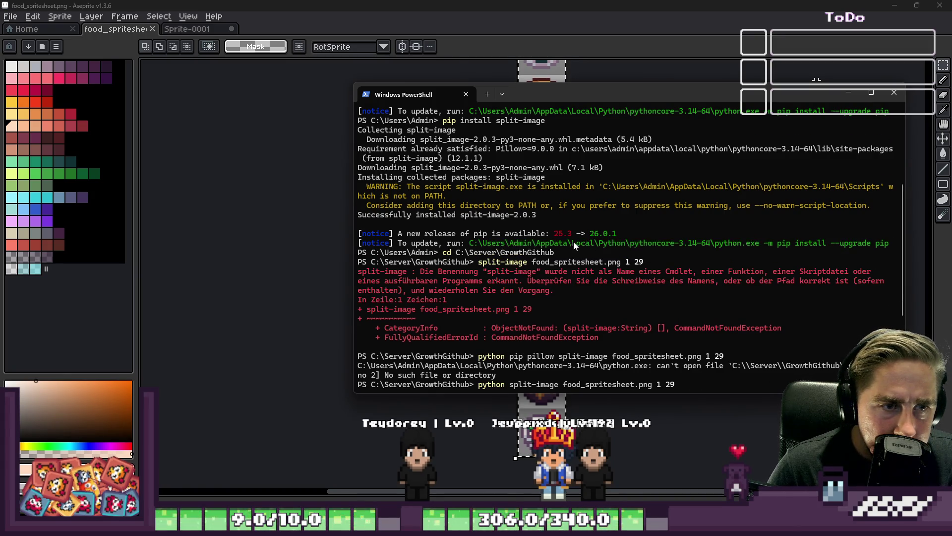
pyautogui.scroll(1, 575, 242)
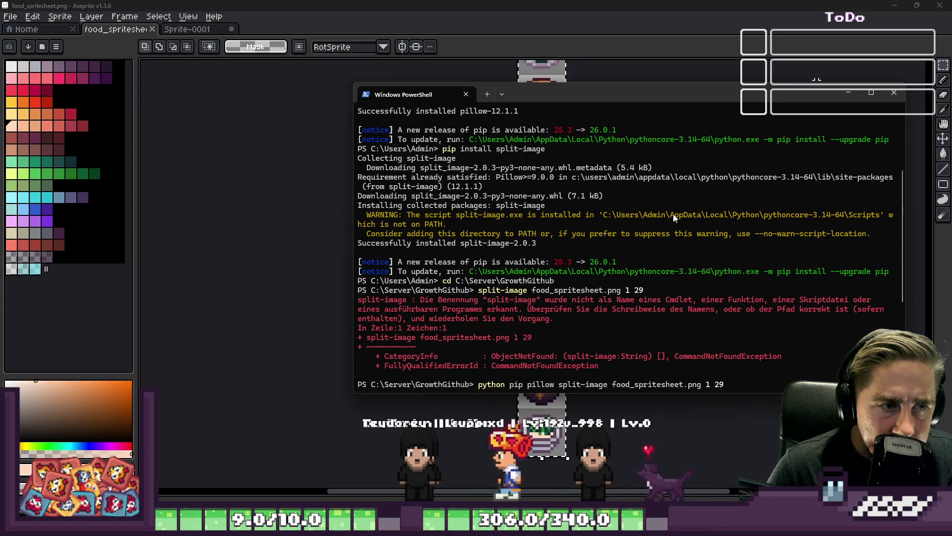
pyautogui.moveTo(671, 216); pyautogui.dragTo(884, 217)
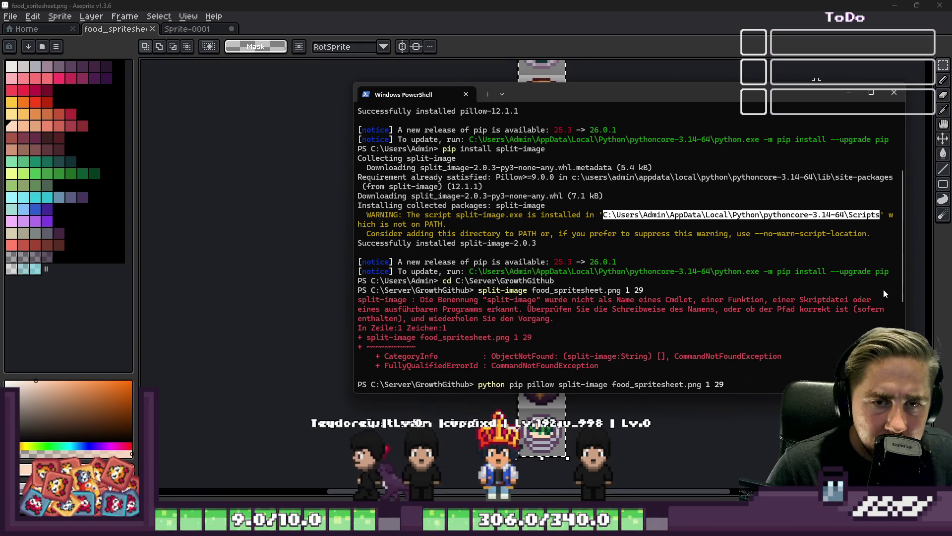
pyautogui.hotkey('ctrl', 'c')
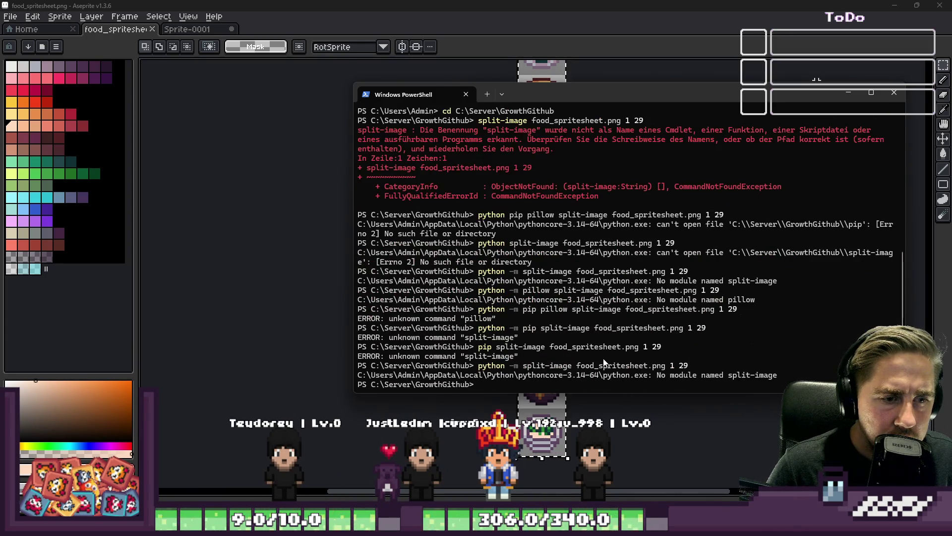
# - Change into the Python Scripts folder by pasting its path after cd
pyautogui.write('cd')
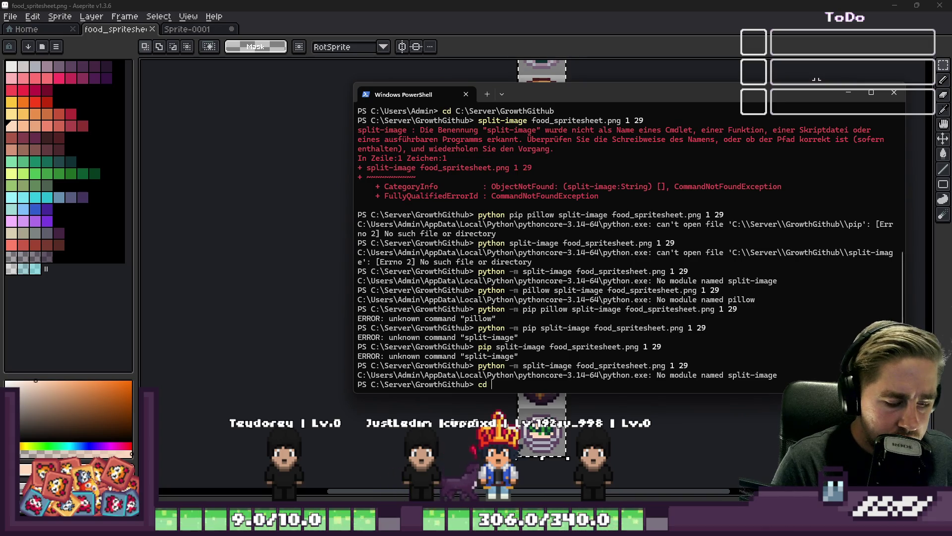
pyautogui.hotkey('ctrl', 'v')
pyautogui.press('Return')
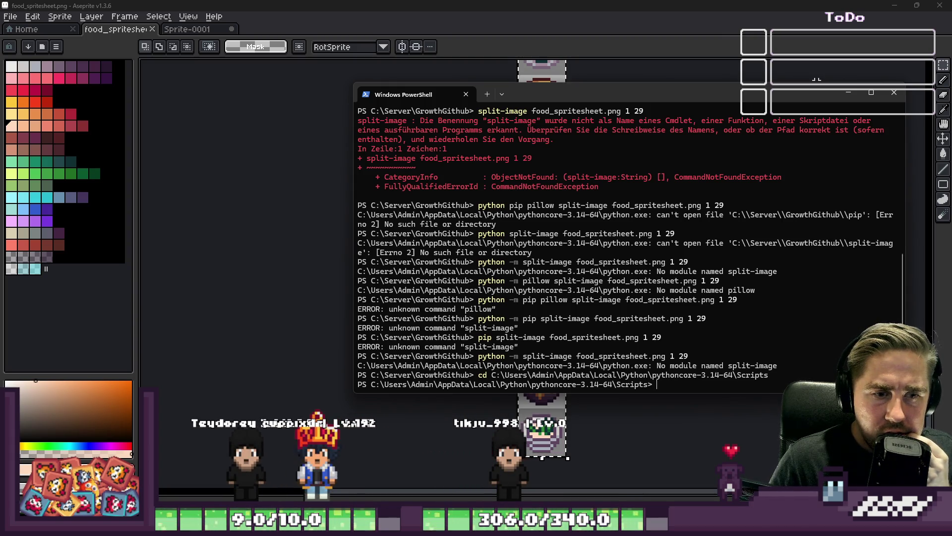
pyautogui.scroll(-1, 698, 382)
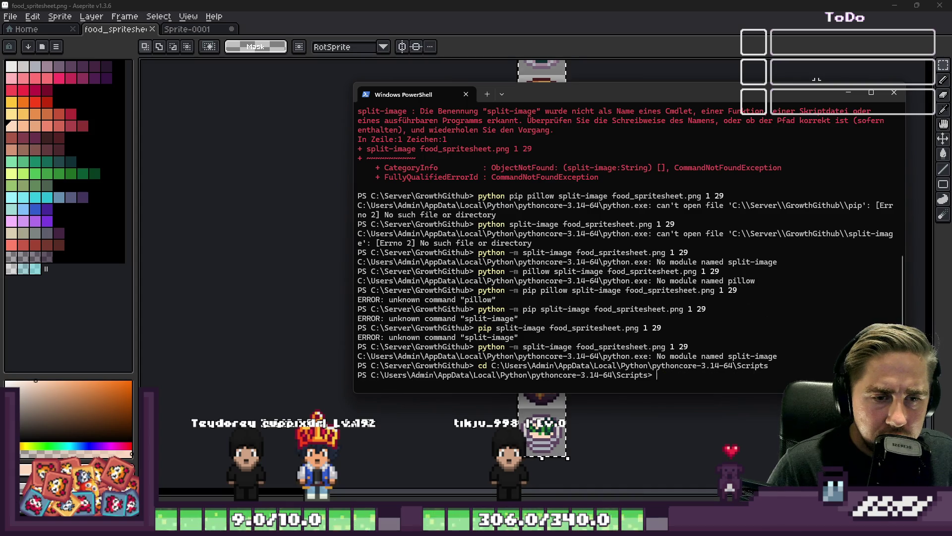
# - Rerun split-image with the project folder path prepended to the spritesheet file name
pyautogui.press('Up')
pyautogui.press('Up')
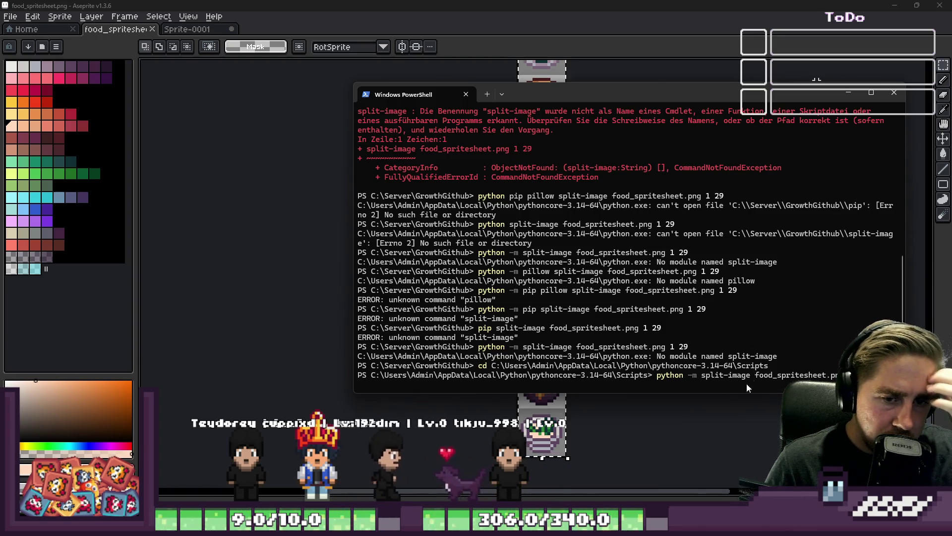
pyautogui.moveTo(554, 526)
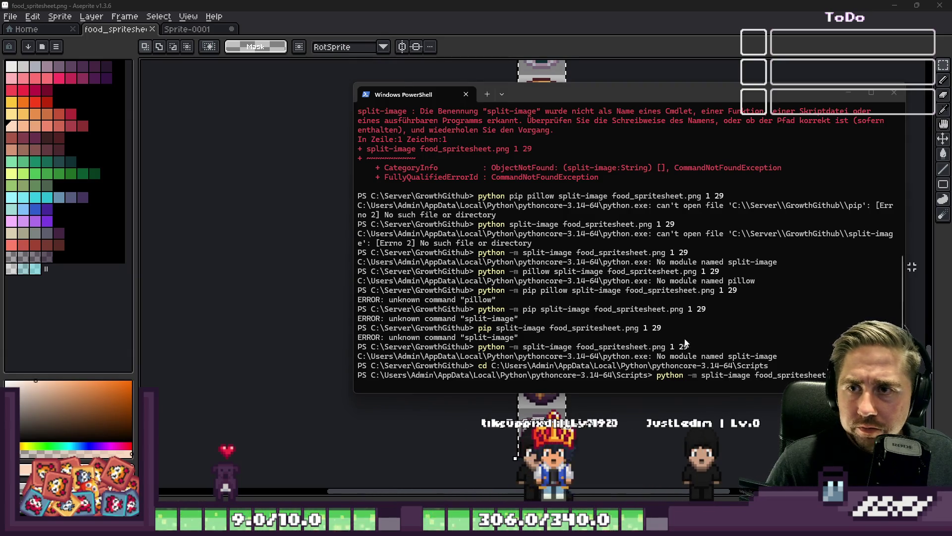
pyautogui.click(717, 377)
pyautogui.hotkey('ctrl', 'v')
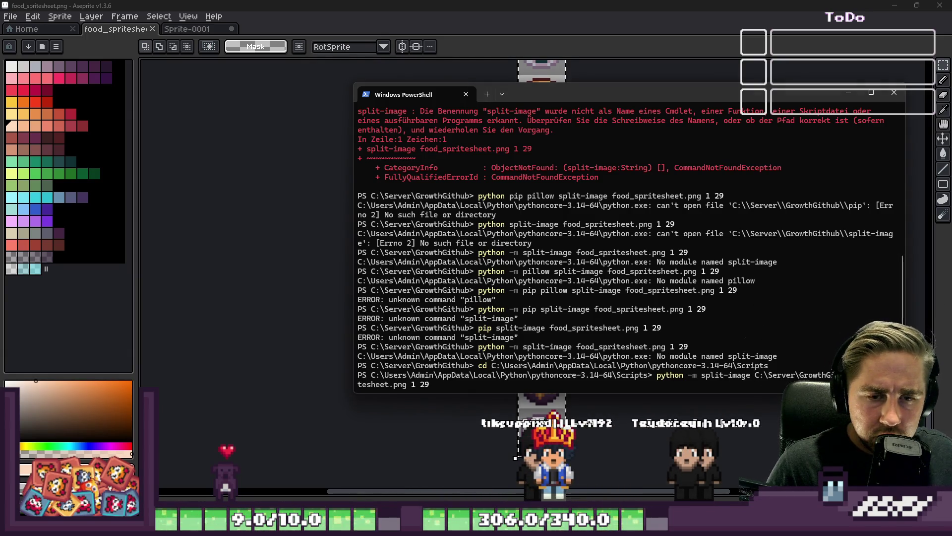
pyautogui.write('\\')
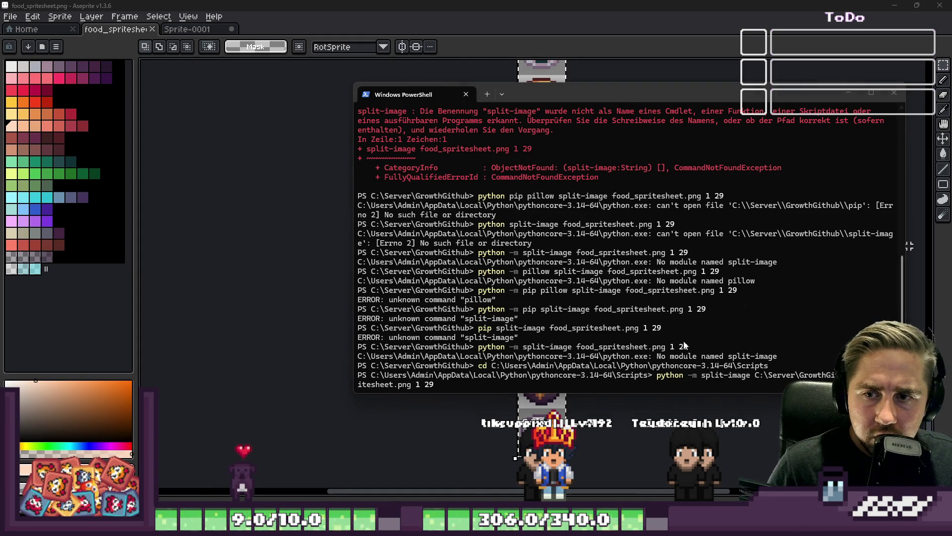
pyautogui.press('Return')
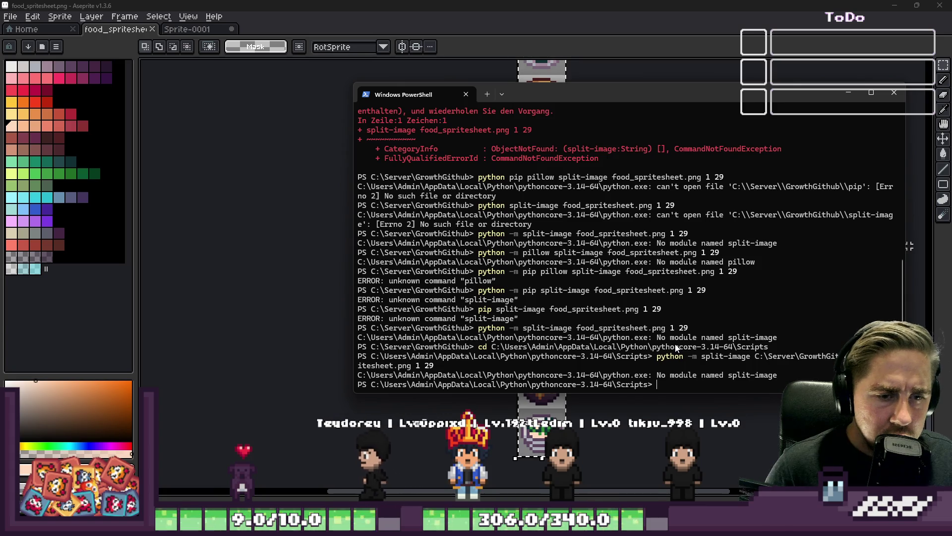
# - Run split-image directly without the 'python -m' prefix, then switch to the PyPI page
pyautogui.press('Up')
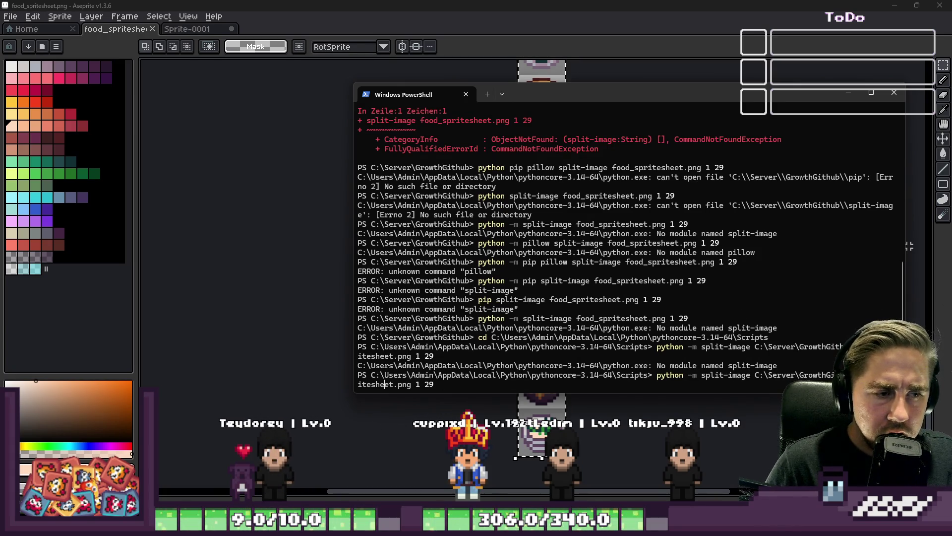
pyautogui.press('BackSpace')
pyautogui.press('BackSpace')
pyautogui.press('BackSpace')
pyautogui.press('Return')
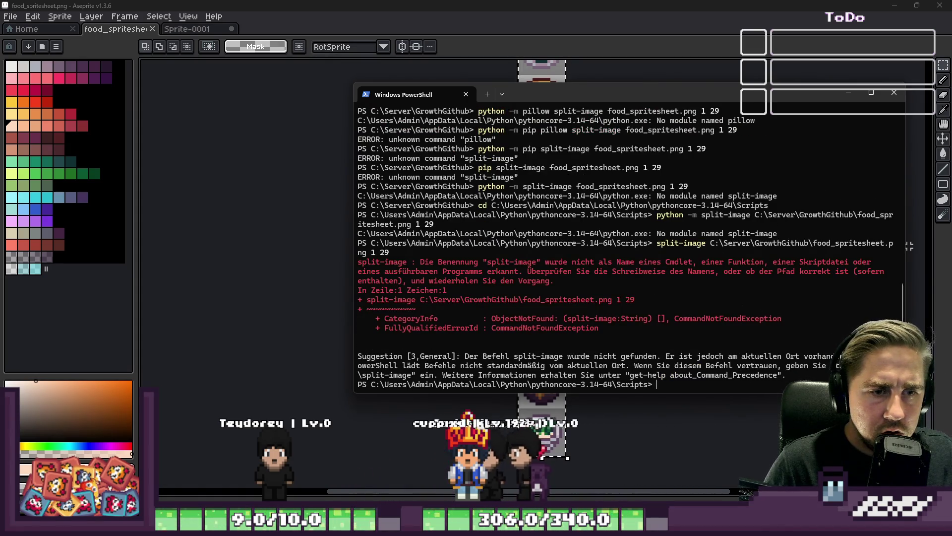
pyautogui.press('Up')
pyautogui.press('Up')
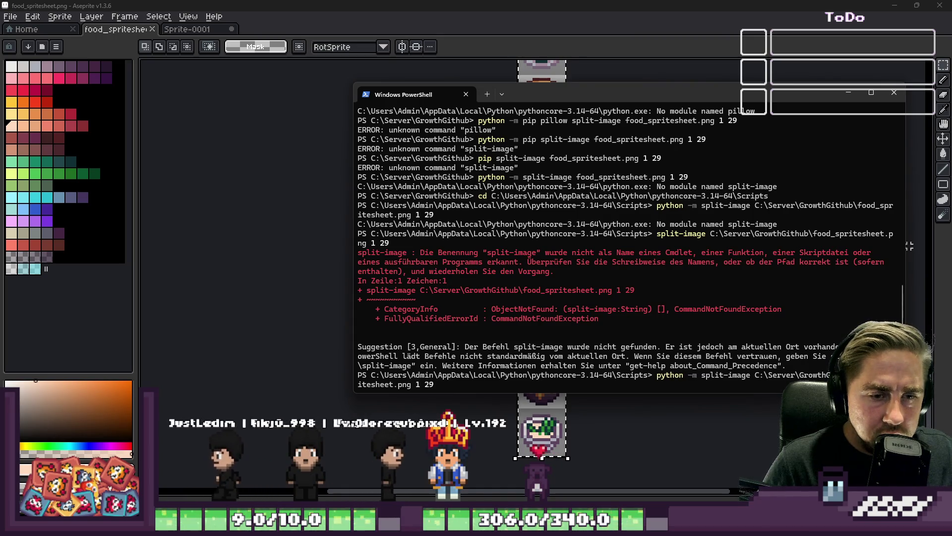
pyautogui.click(665, 476)
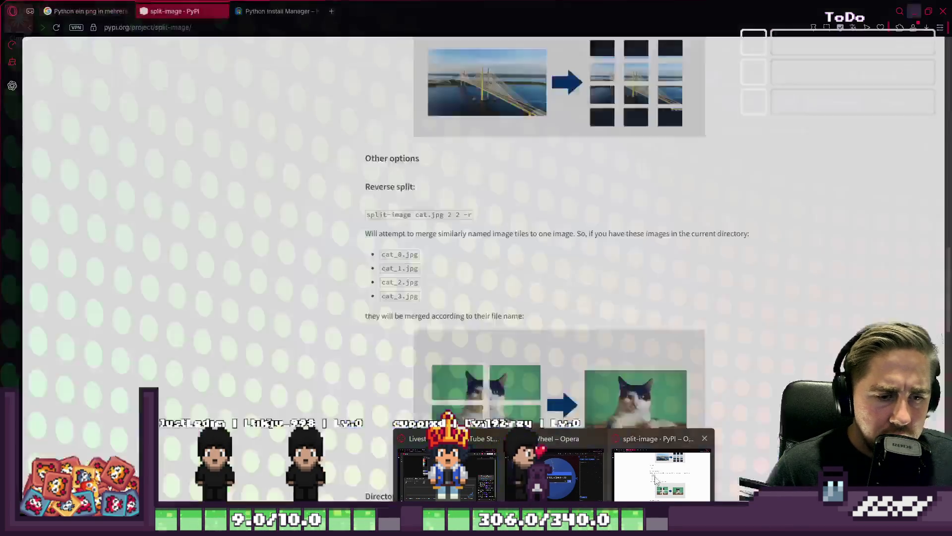
# - Read the split-image [-h] [-s] image_path rows cols usage on PyPI, then return to PowerShell
pyautogui.scroll(-10, 461, 243)
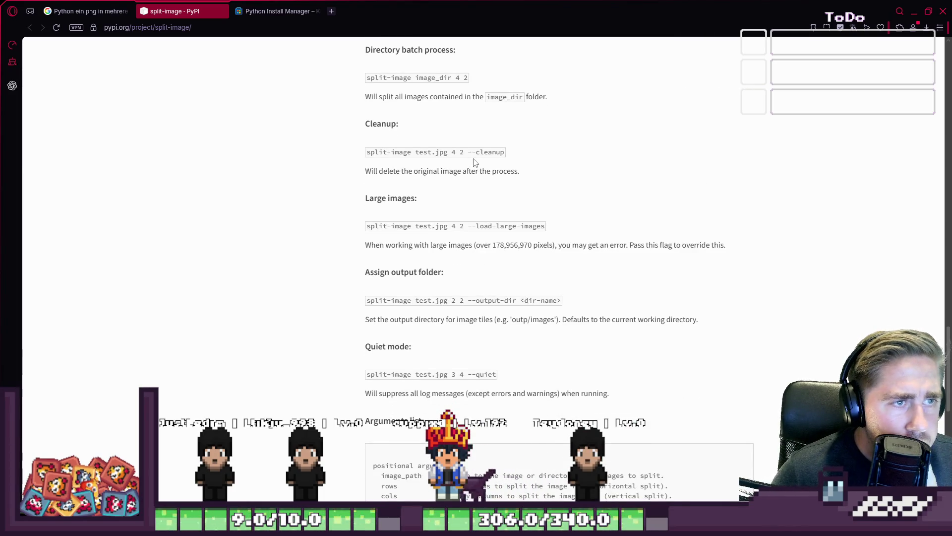
pyautogui.scroll(1, 472, 158)
pyautogui.scroll(-1, 472, 158)
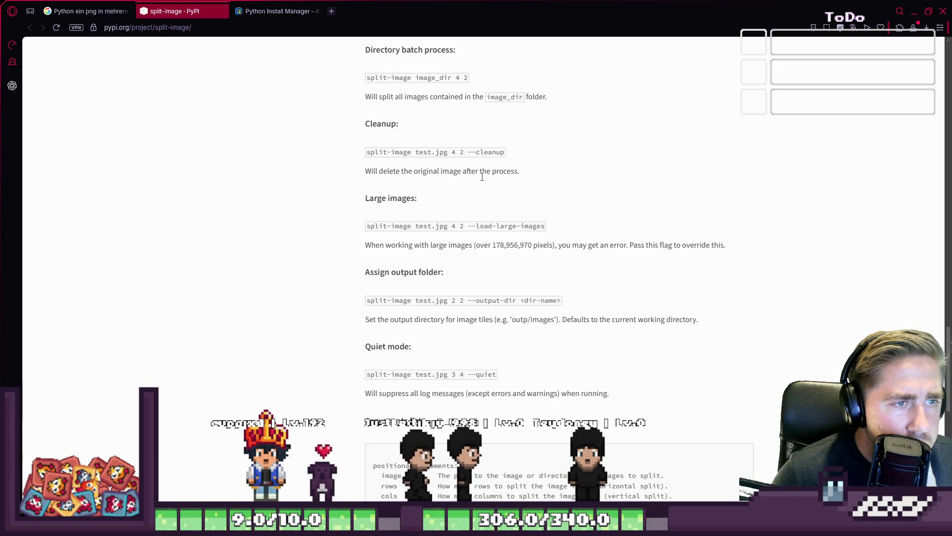
pyautogui.scroll(-1, 482, 176)
pyautogui.scroll(-4, 483, 179)
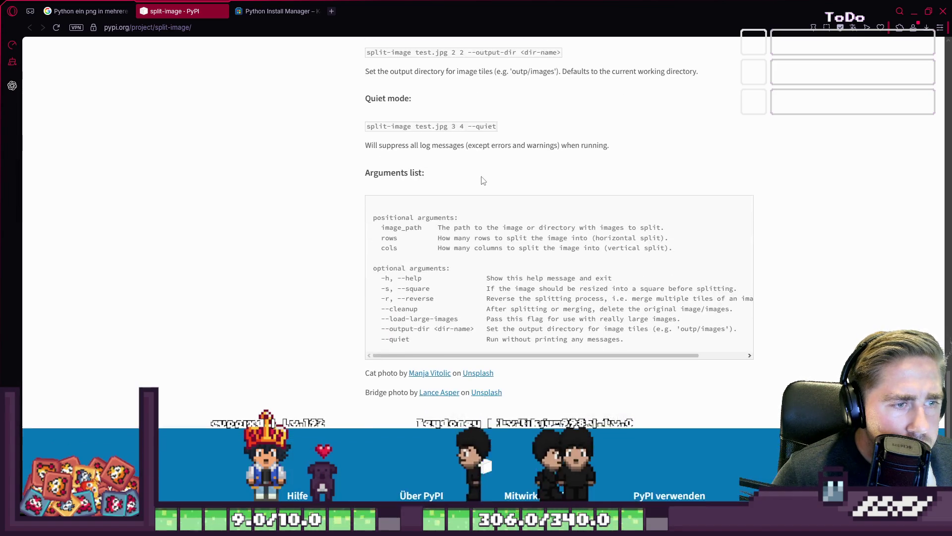
pyautogui.scroll(15, 483, 178)
pyautogui.scroll(5, 481, 179)
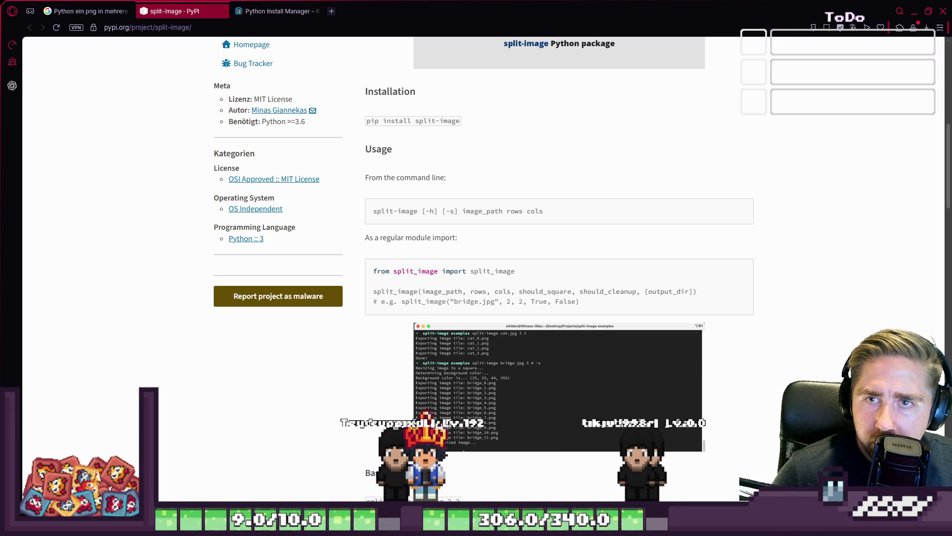
pyautogui.hotkey('alt', 'Tab')
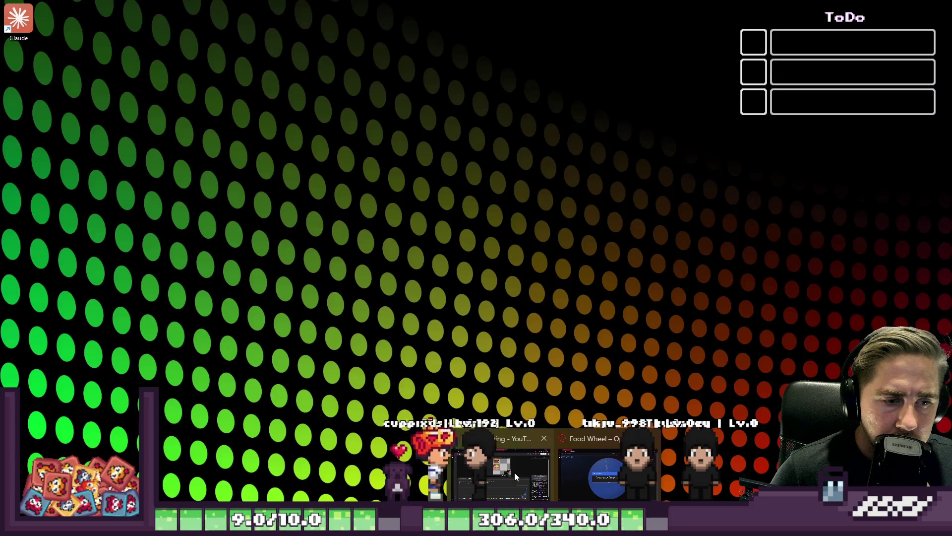
# - Close the Food Wheel Opera window showing Asparagus Soup and return to PowerShell
pyautogui.moveTo(589, 477)
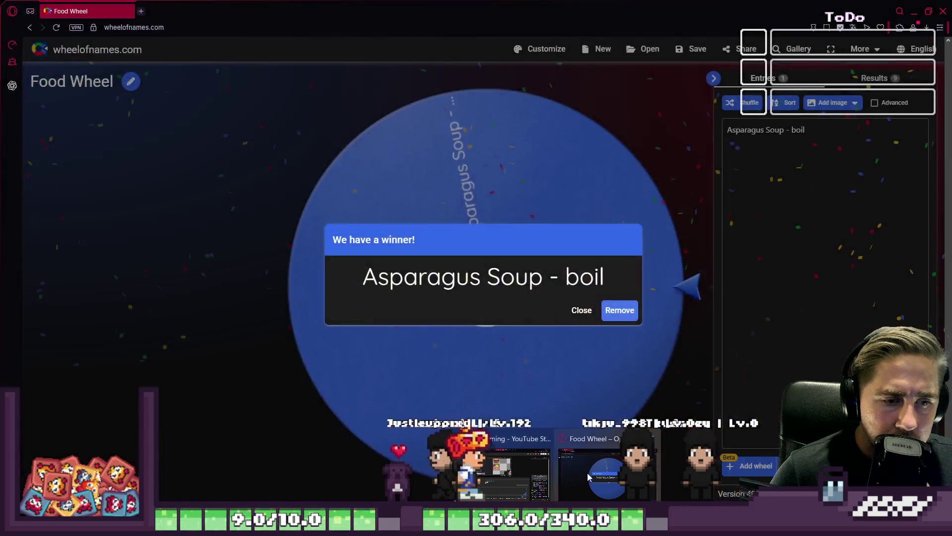
pyautogui.click(589, 477)
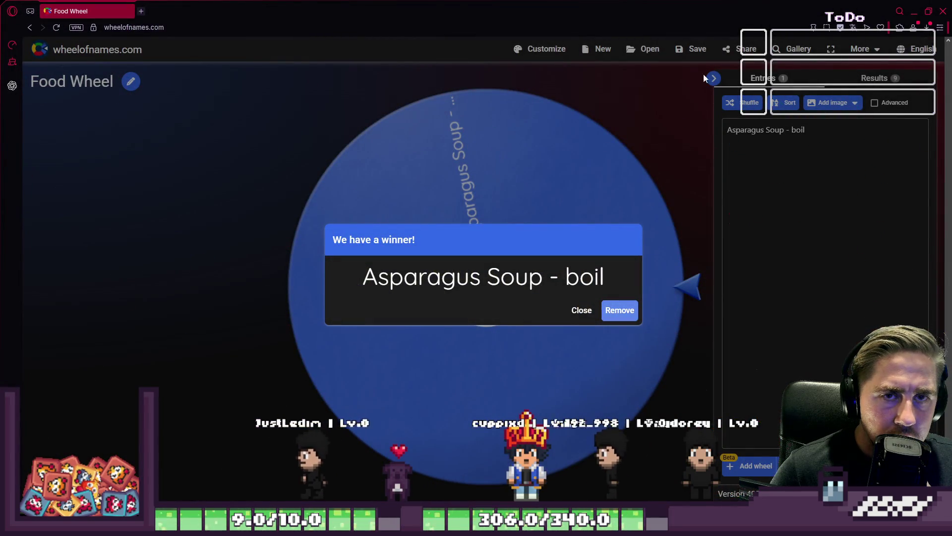
pyautogui.rightClick(719, 8)
pyautogui.click(758, 45)
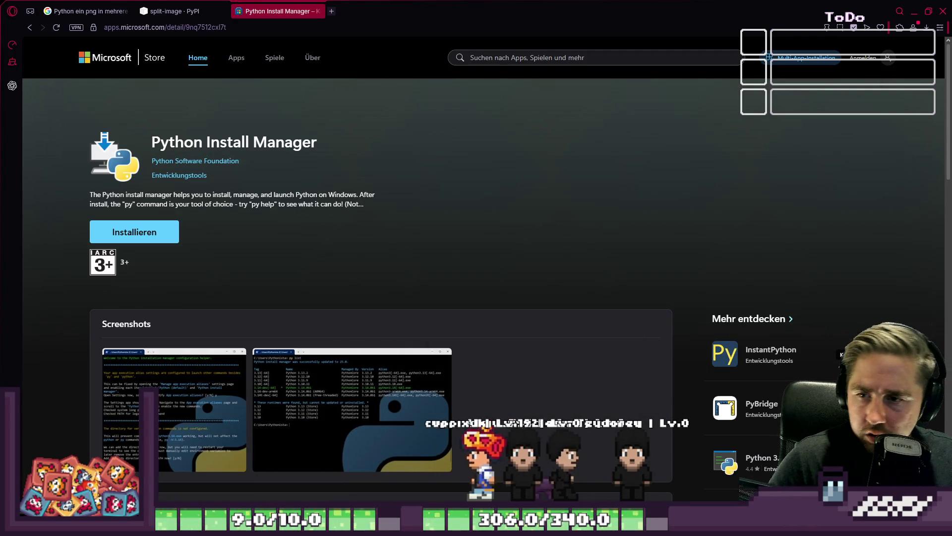
pyautogui.hotkey('alt', 'Tab')
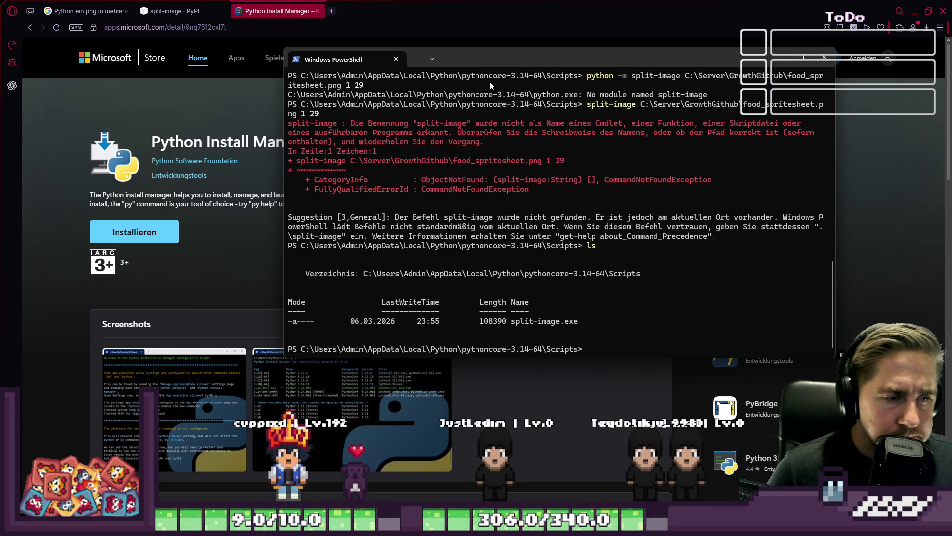
# - Nudge the PowerShell window slightly right and down, then bring the console forward again
pyautogui.moveTo(497, 56)
pyautogui.mouseDown()
pyautogui.moveTo(549, 70)
pyautogui.moveTo(951, 75)
pyautogui.mouseUp()
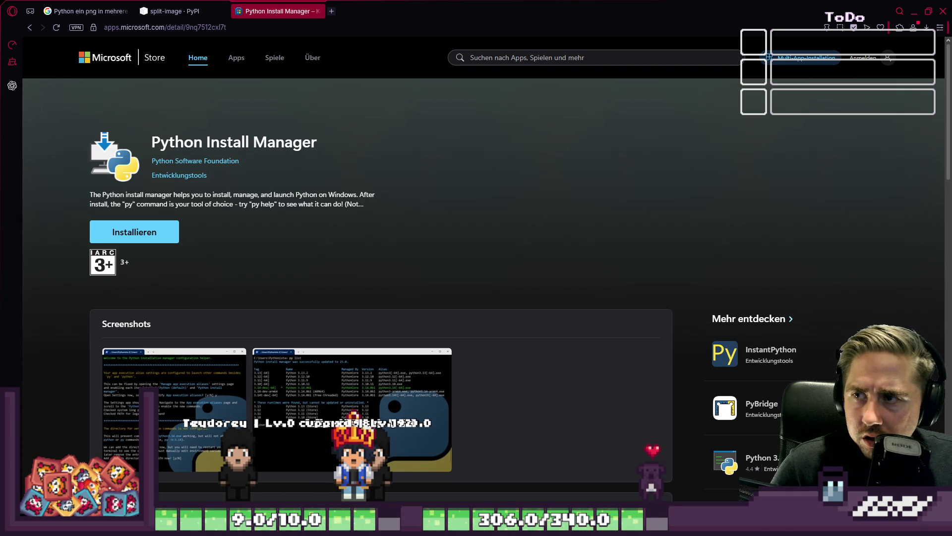
pyautogui.hotkey('alt', 'Tab')
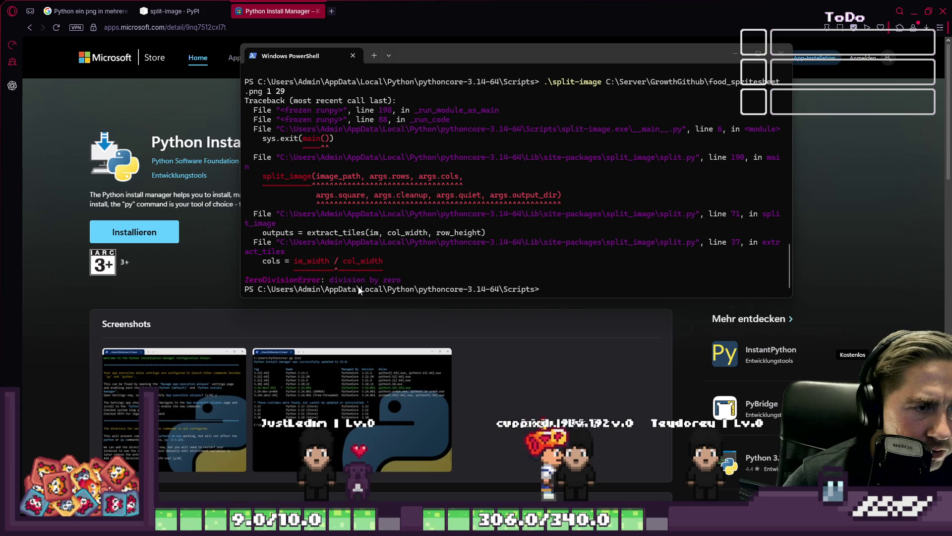
# - Review the ZeroDivisionError traceback, then switch to the split-image PyPI tab
pyautogui.scroll(2, 433, 195)
pyautogui.scroll(-2, 433, 195)
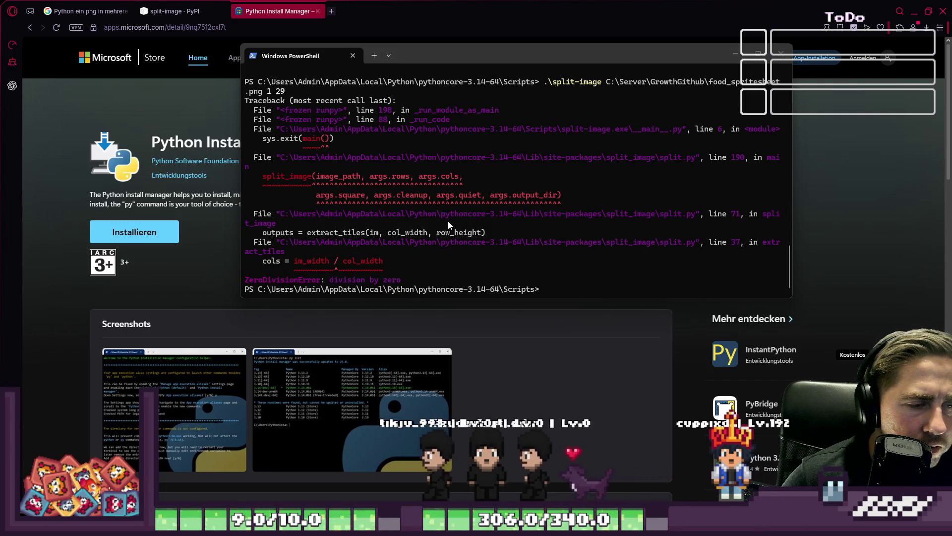
pyautogui.scroll(1, 448, 221)
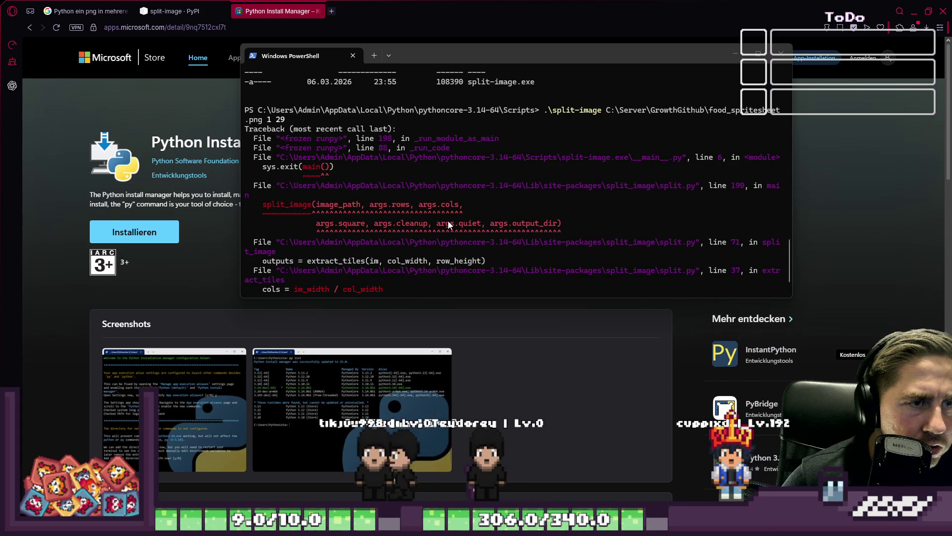
pyautogui.scroll(1, 448, 221)
pyautogui.scroll(-2, 448, 221)
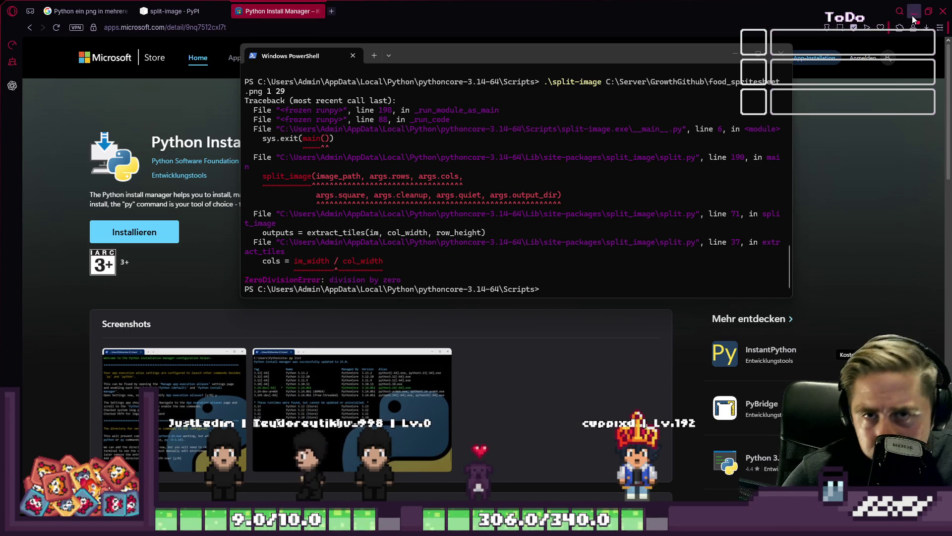
pyautogui.click(179, 11)
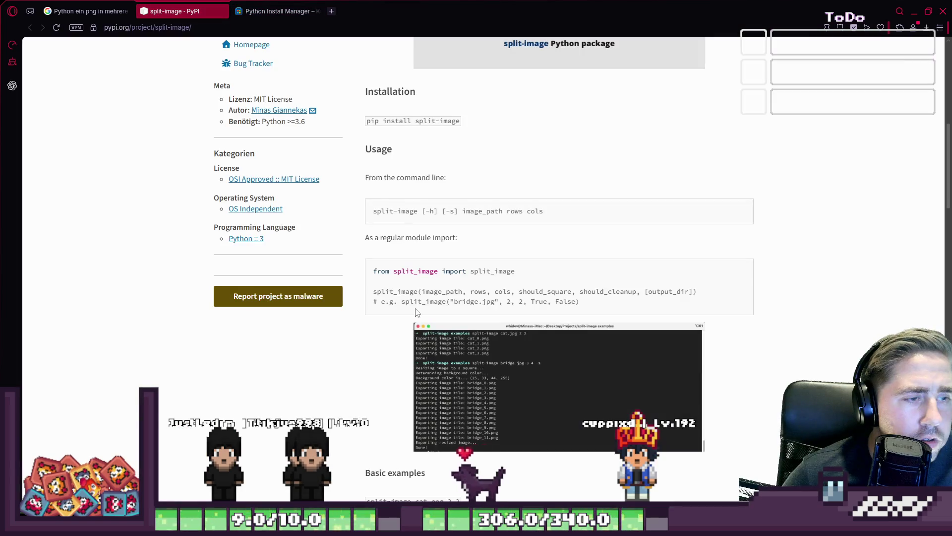
pyautogui.scroll(-1, 418, 298)
pyautogui.scroll(2, 418, 297)
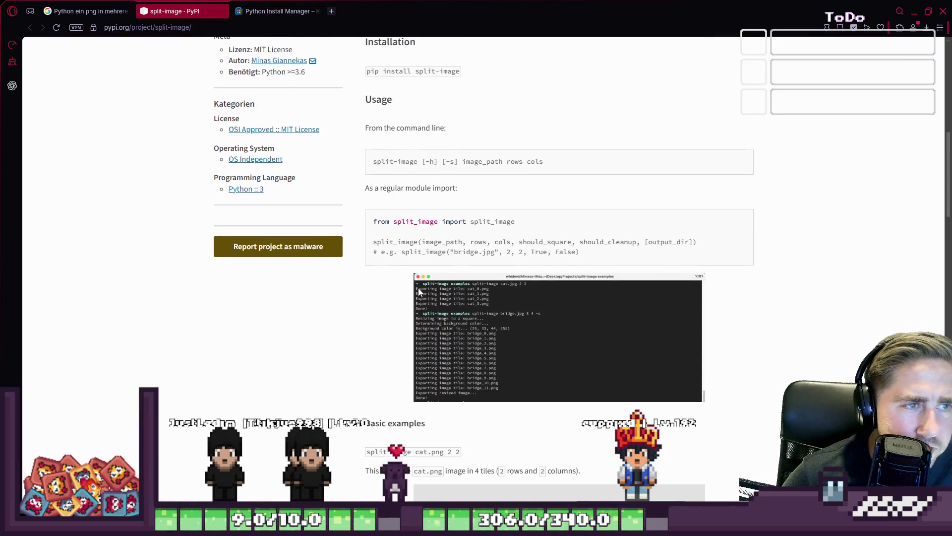
pyautogui.scroll(2, 419, 288)
pyautogui.scroll(5, 419, 287)
pyautogui.scroll(-12, 419, 288)
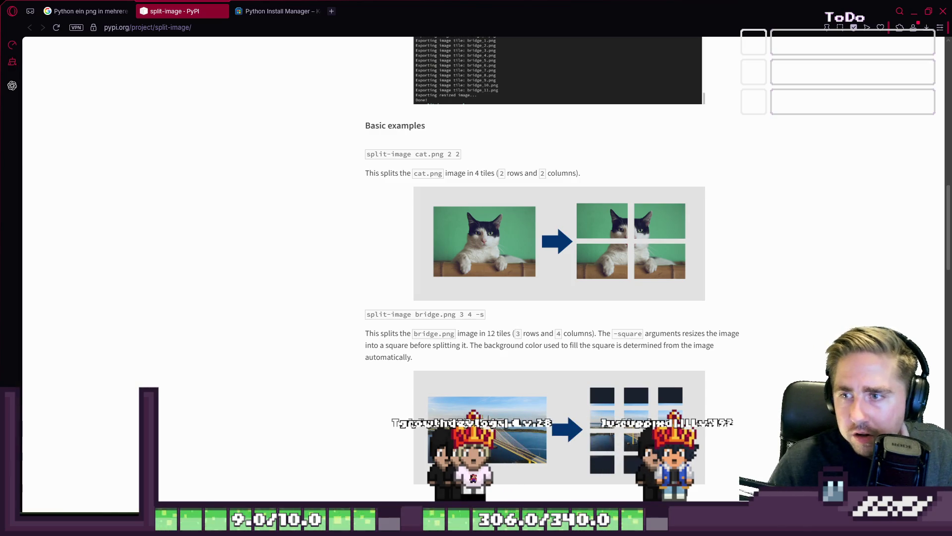
pyautogui.scroll(-3, 430, 325)
pyautogui.scroll(-2, 430, 325)
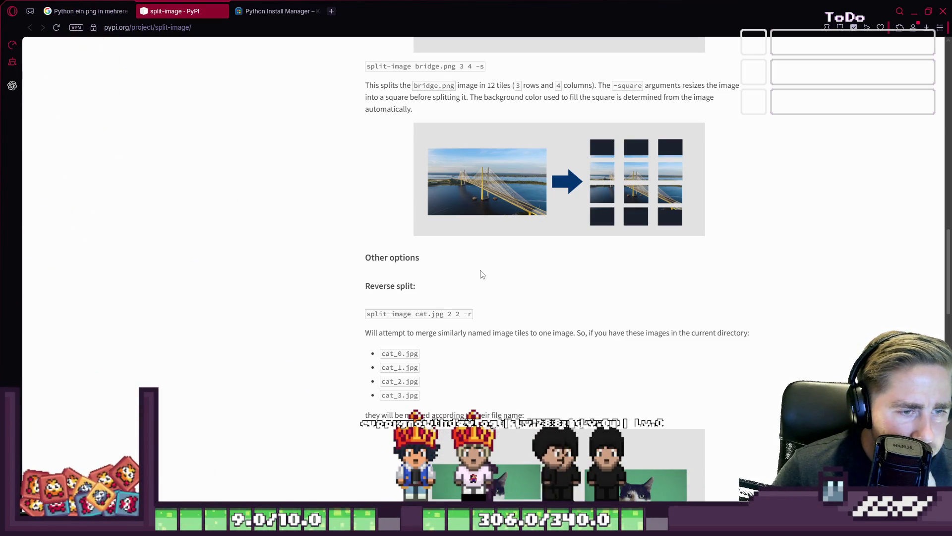
pyautogui.scroll(-2, 481, 274)
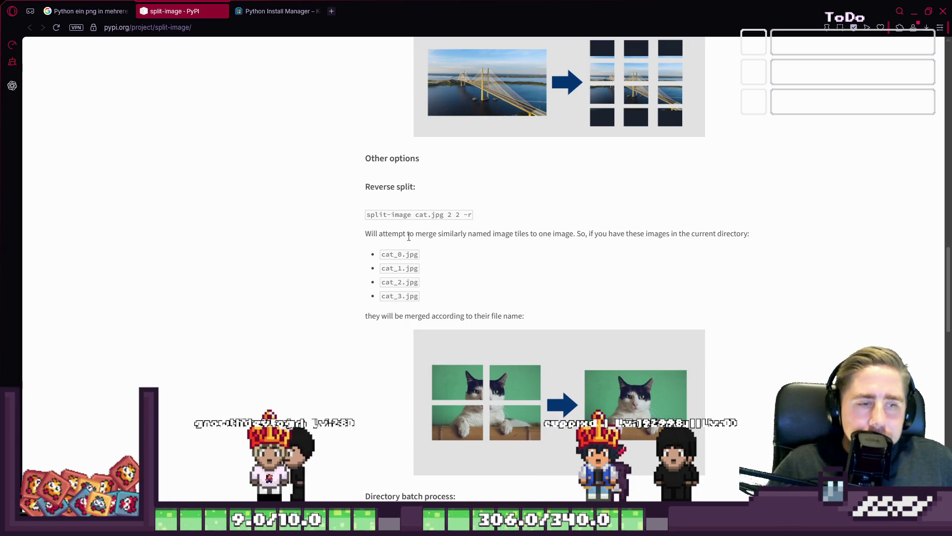
pyautogui.scroll(-4, 302, 114)
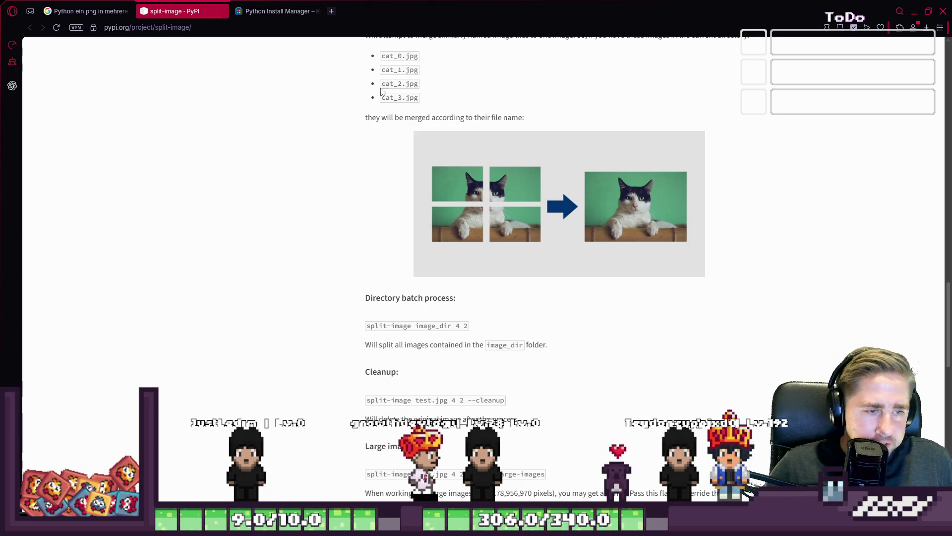
pyautogui.scroll(-5, 453, 131)
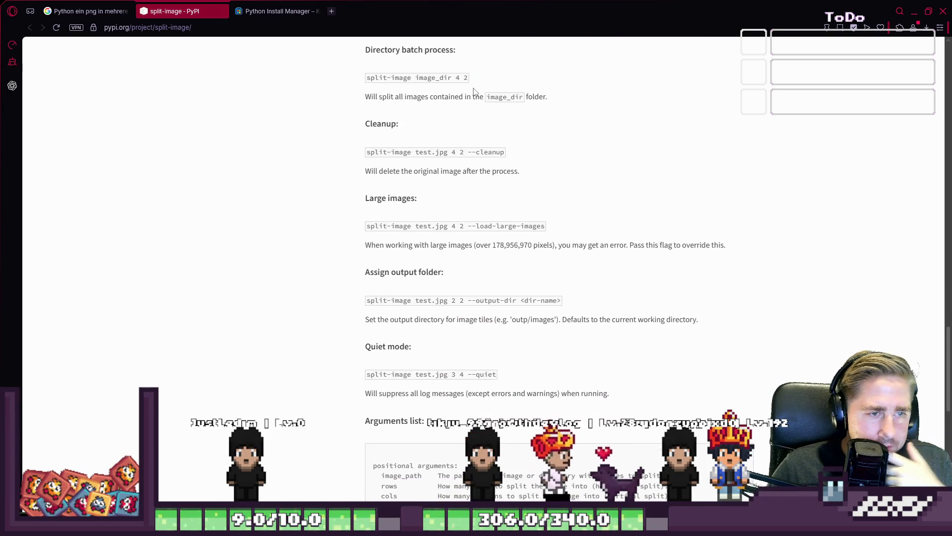
pyautogui.scroll(-1, 461, 166)
pyautogui.scroll(-1, 457, 263)
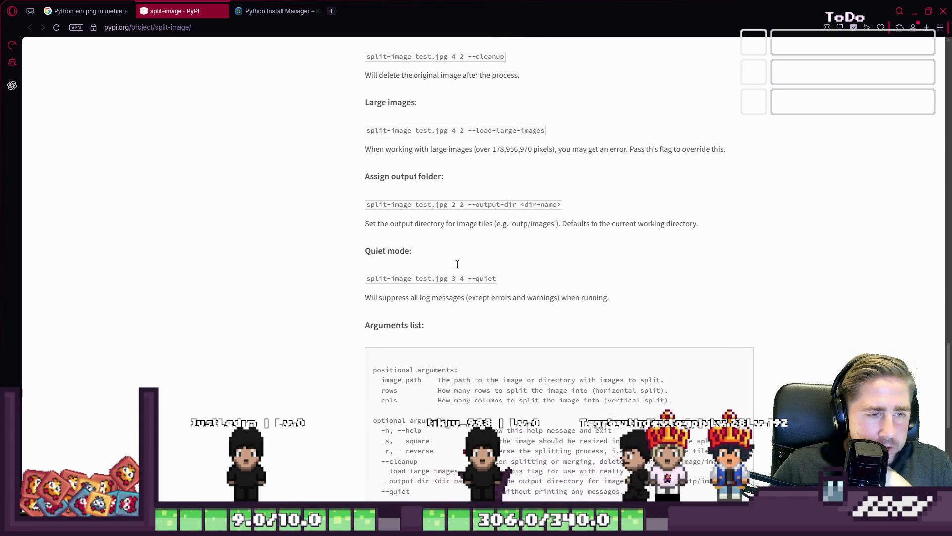
pyautogui.scroll(-3, 457, 263)
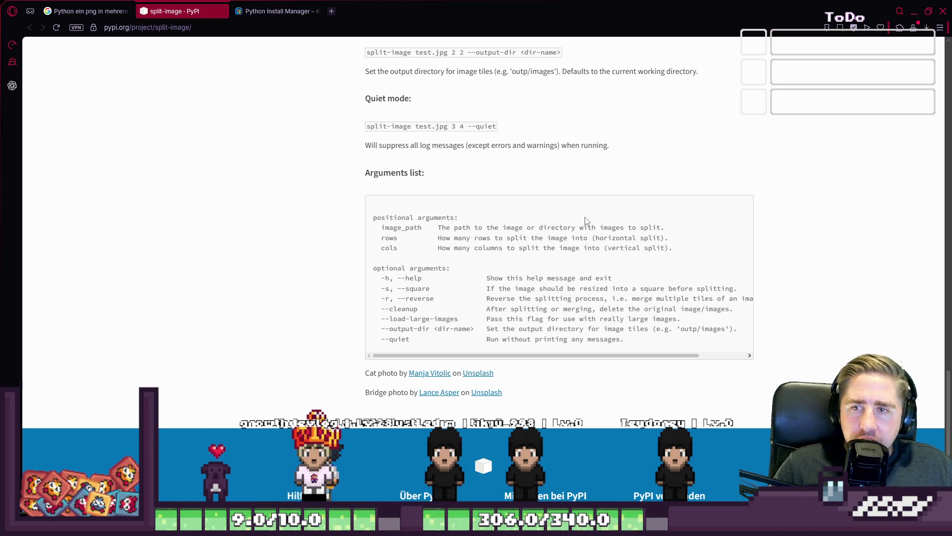
pyautogui.scroll(8, 551, 240)
pyautogui.scroll(-7, 556, 237)
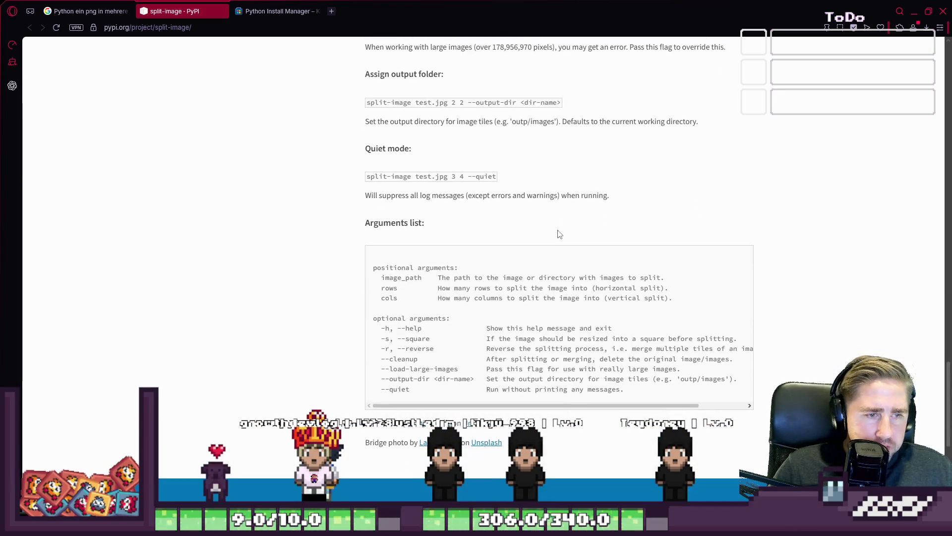
pyautogui.scroll(7, 573, 246)
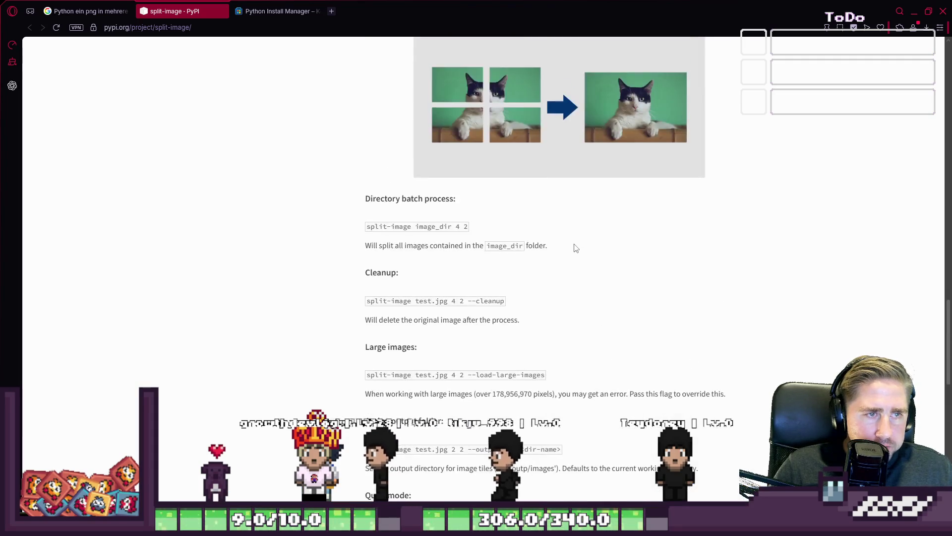
pyautogui.scroll(8, 575, 248)
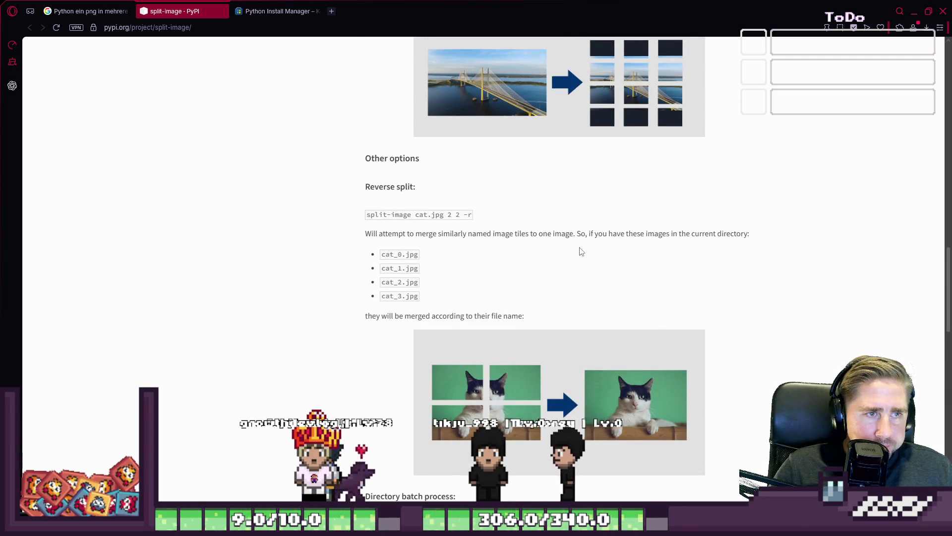
pyautogui.scroll(4, 595, 262)
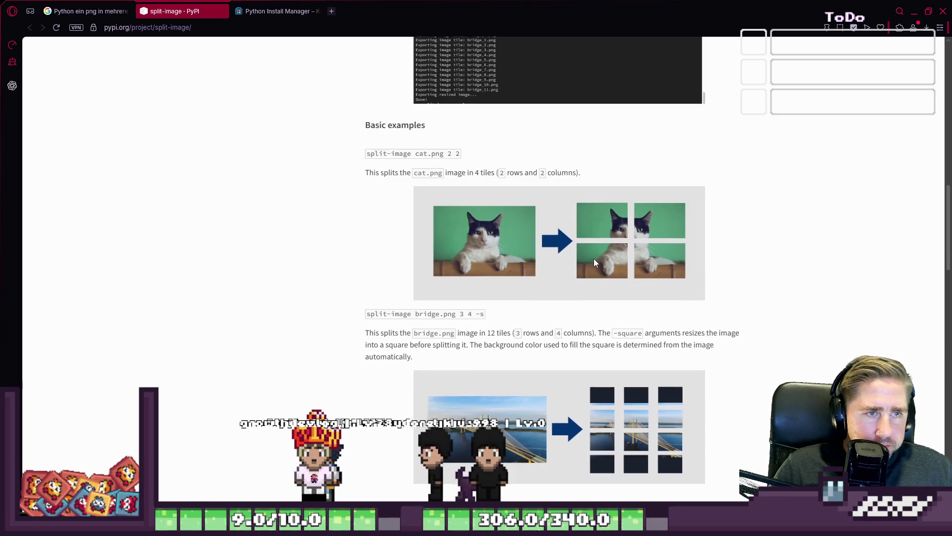
pyautogui.scroll(-2, 595, 262)
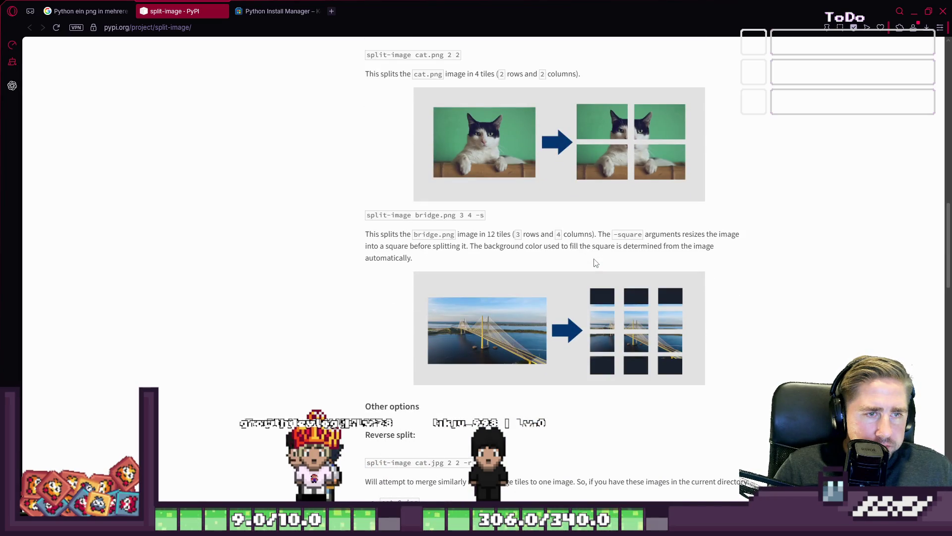
pyautogui.scroll(6, 595, 262)
pyautogui.scroll(-4, 594, 262)
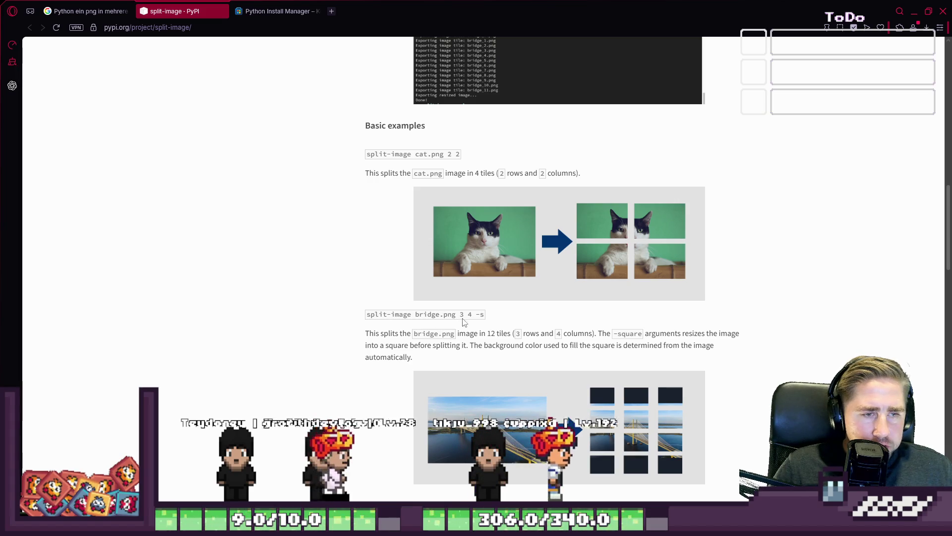
pyautogui.scroll(2, 482, 317)
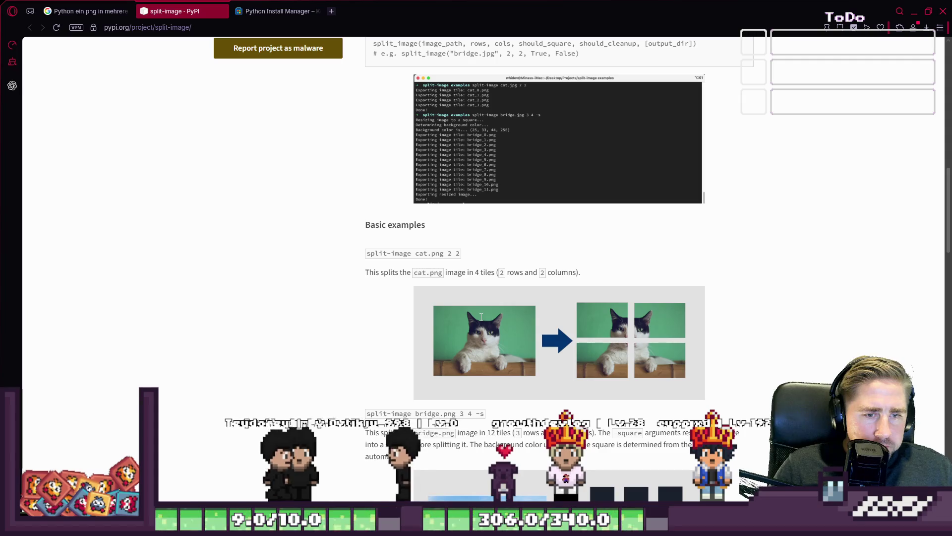
pyautogui.scroll(-2, 481, 317)
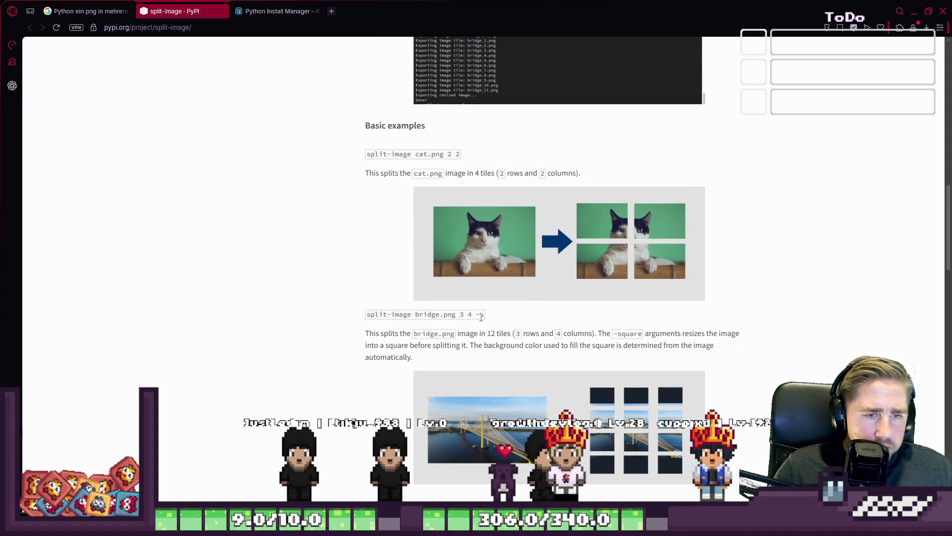
pyautogui.scroll(2, 481, 317)
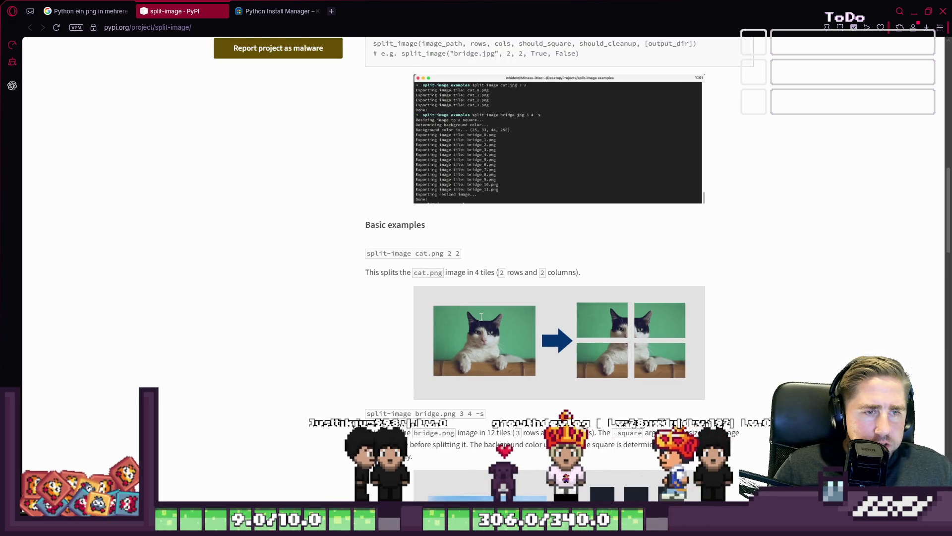
pyautogui.scroll(2, 481, 316)
pyautogui.scroll(2, 481, 317)
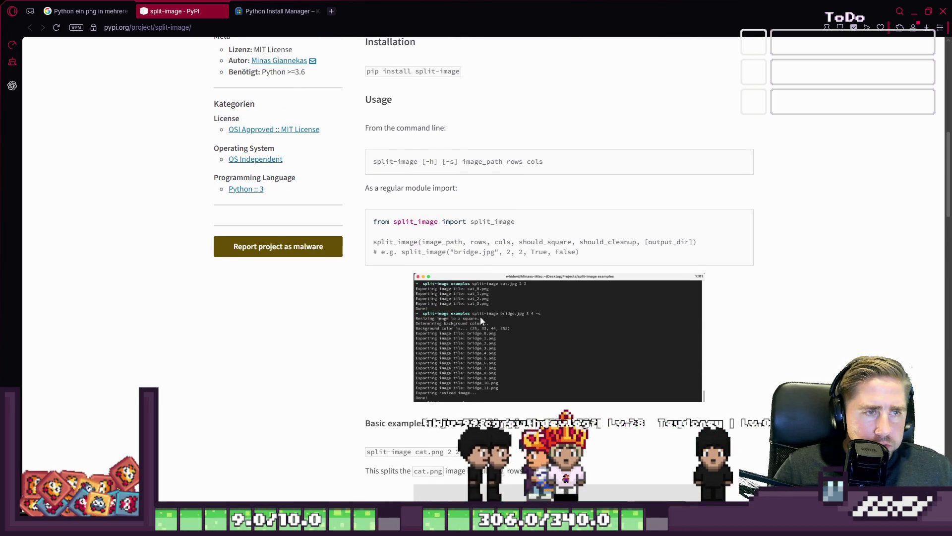
pyautogui.scroll(1, 480, 317)
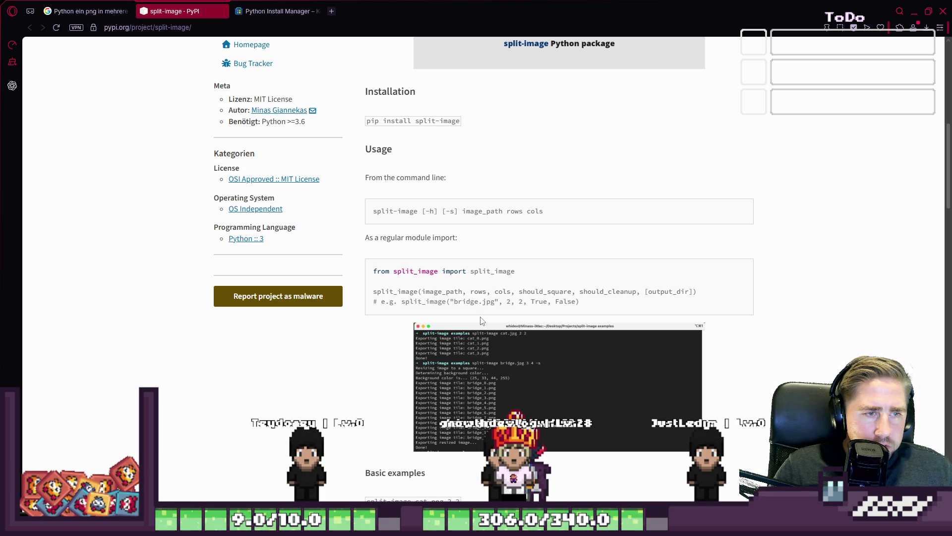
# - Highlight the module import example and the image_path rows cols arguments on PyPI
pyautogui.moveTo(444, 271); pyautogui.dragTo(497, 274)
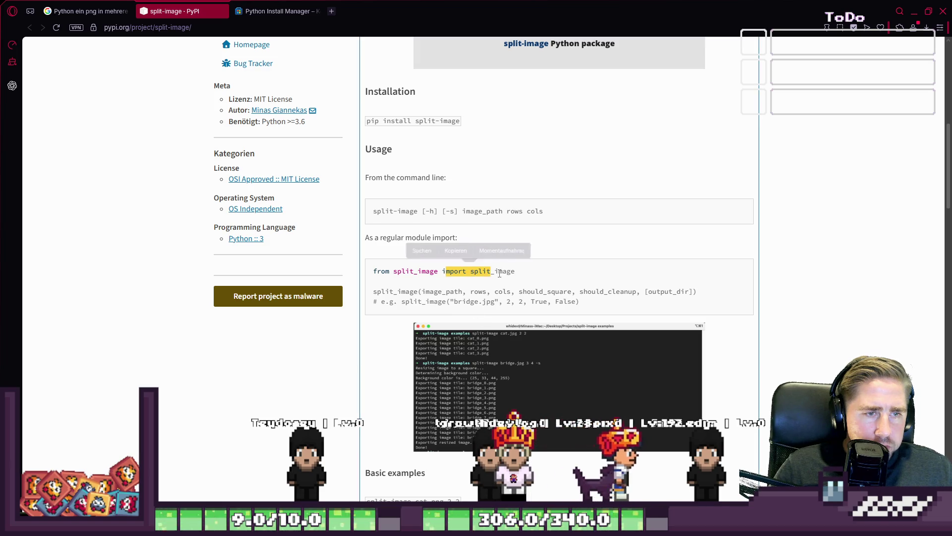
pyautogui.click(496, 275)
pyautogui.scroll(1, 517, 274)
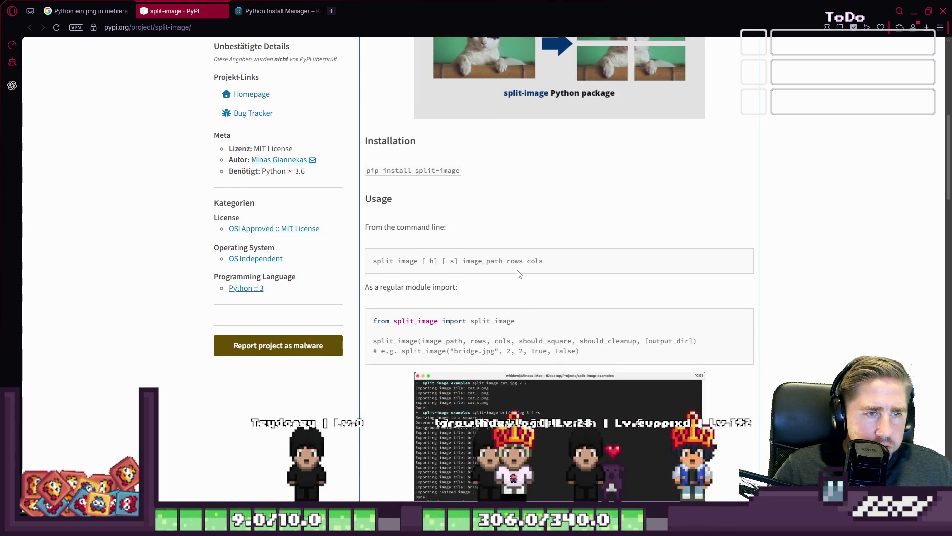
pyautogui.moveTo(445, 264); pyautogui.dragTo(544, 261)
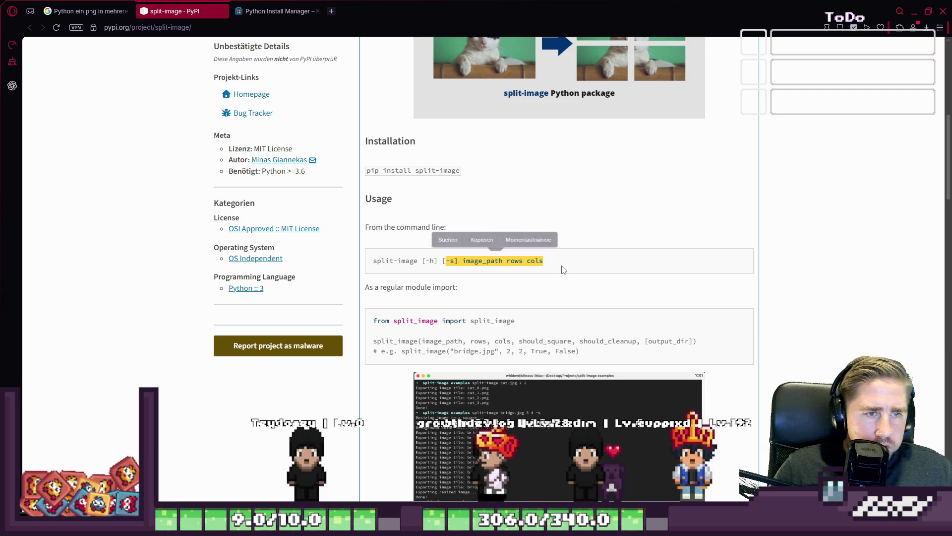
pyautogui.click(524, 277)
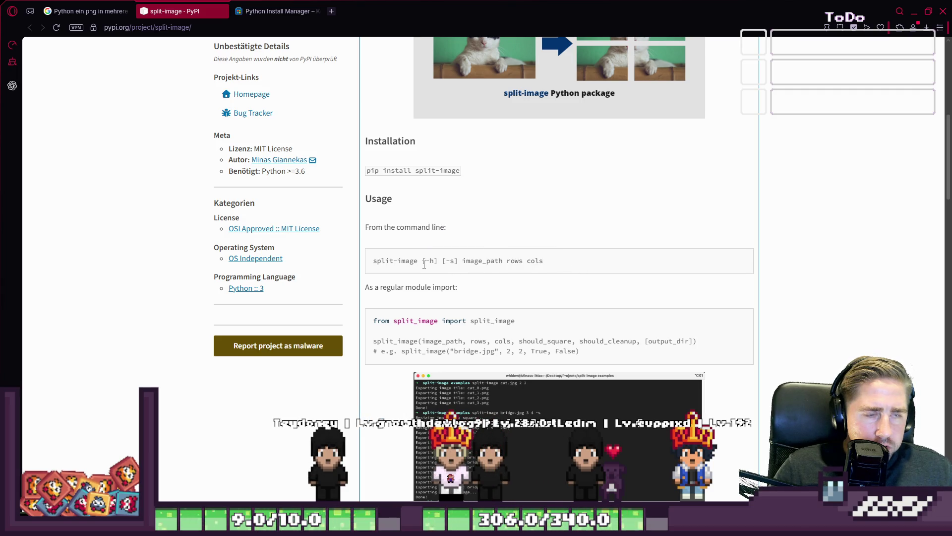
pyautogui.click(459, 263)
pyautogui.scroll(-1, 458, 263)
pyautogui.scroll(-3, 458, 263)
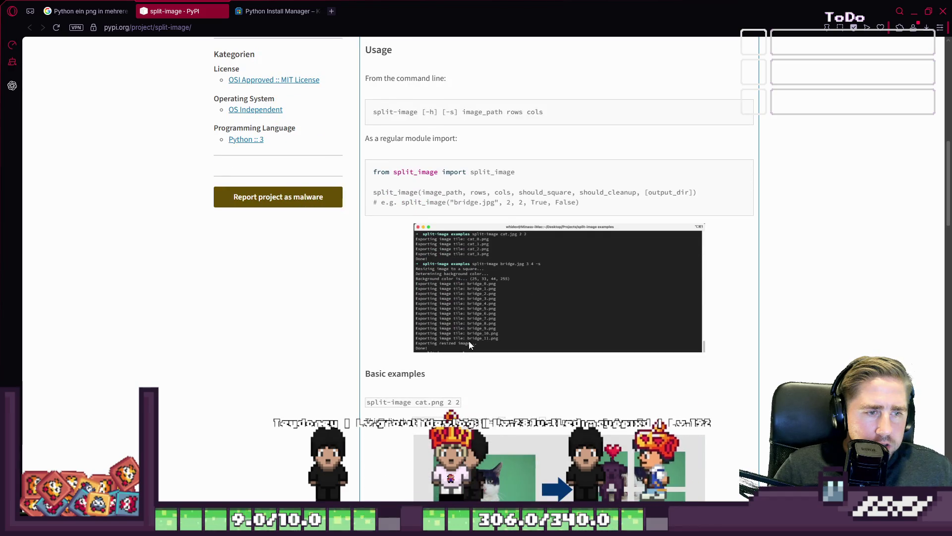
# - Study the cat.png example's 2 2 rows and columns, then return to PowerShell
pyautogui.doubleClick(429, 402)
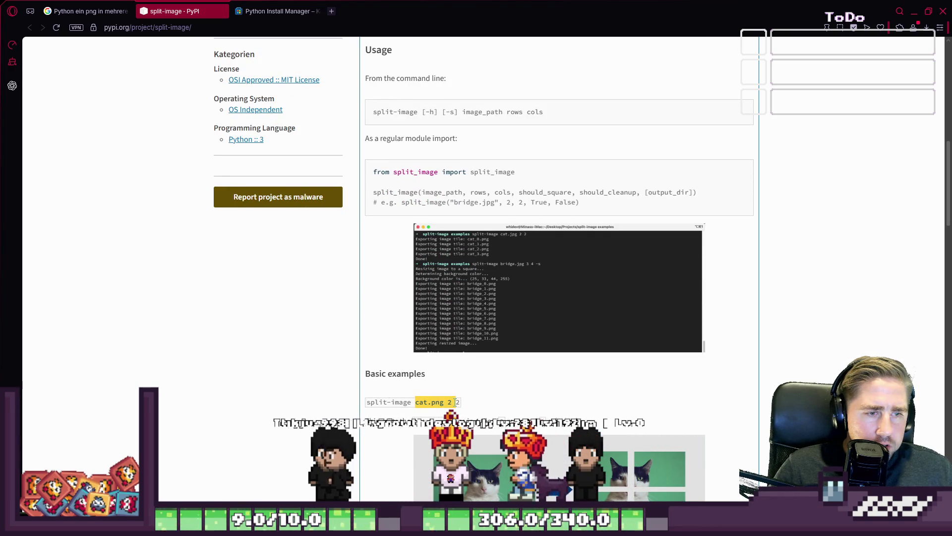
pyautogui.click(452, 402)
pyautogui.moveTo(448, 402); pyautogui.dragTo(461, 402)
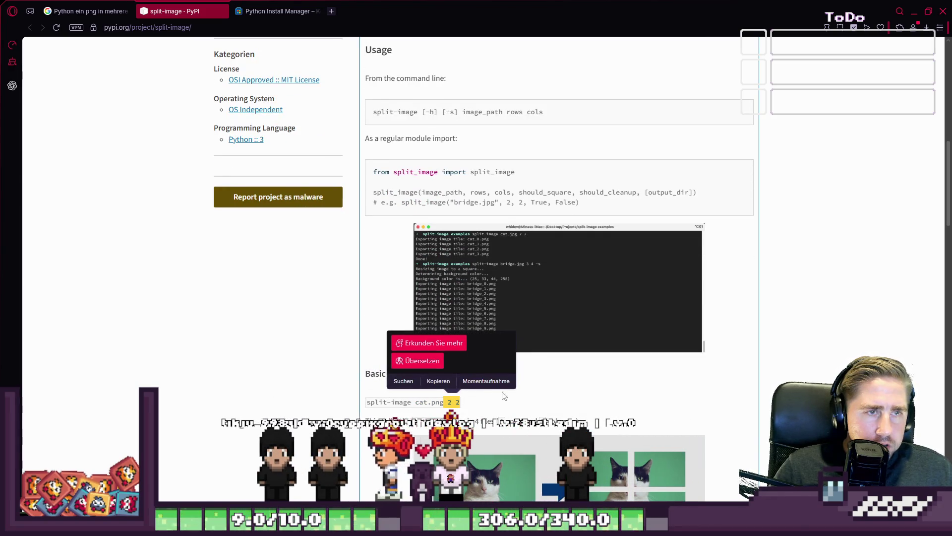
pyautogui.scroll(-2, 590, 395)
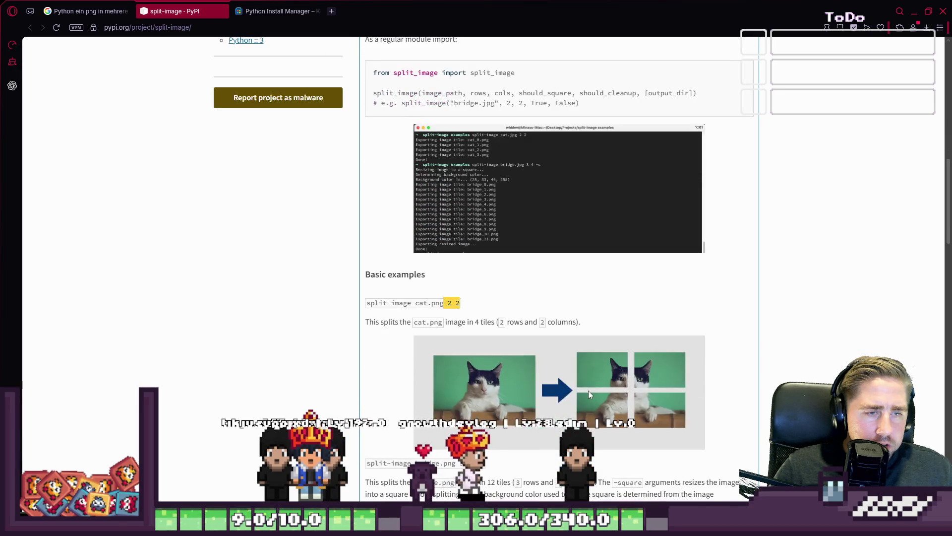
pyautogui.click(515, 300)
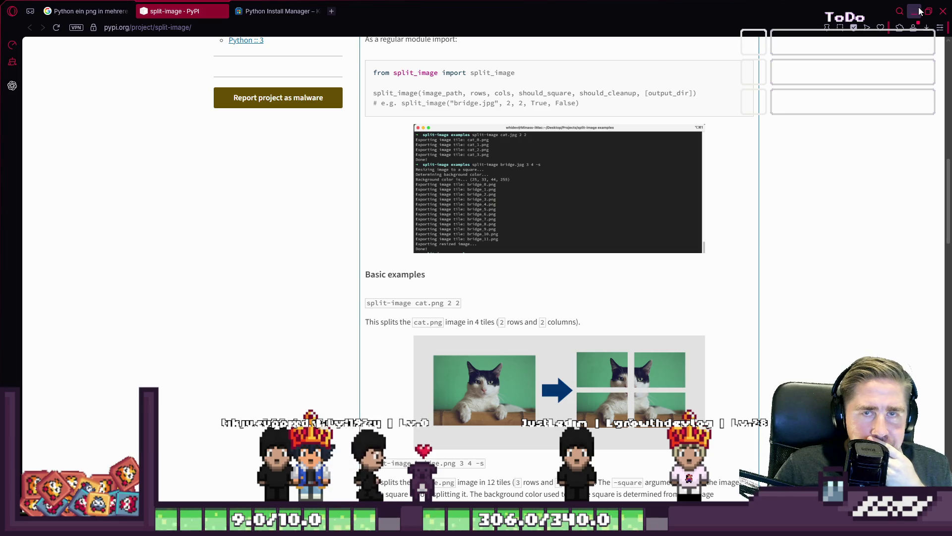
pyautogui.hotkey('alt', 'Tab')
pyautogui.scroll(4, 585, 233)
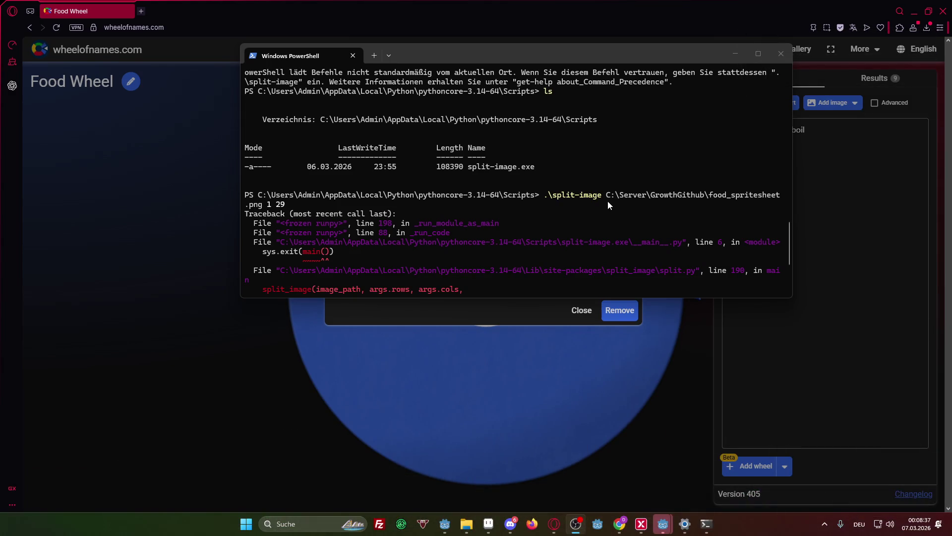
# - Make the PowerShell window taller and clear the recalled split-image command from the prompt
pyautogui.scroll(-4, 609, 208)
pyautogui.press('Up')
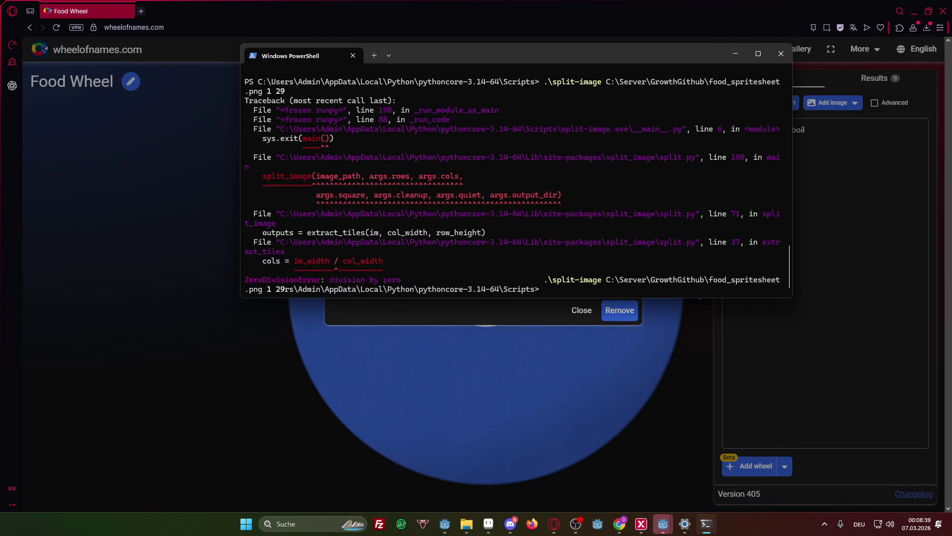
pyautogui.scroll(3, 581, 261)
pyautogui.scroll(-3, 578, 278)
pyautogui.moveTo(571, 298); pyautogui.dragTo(569, 332)
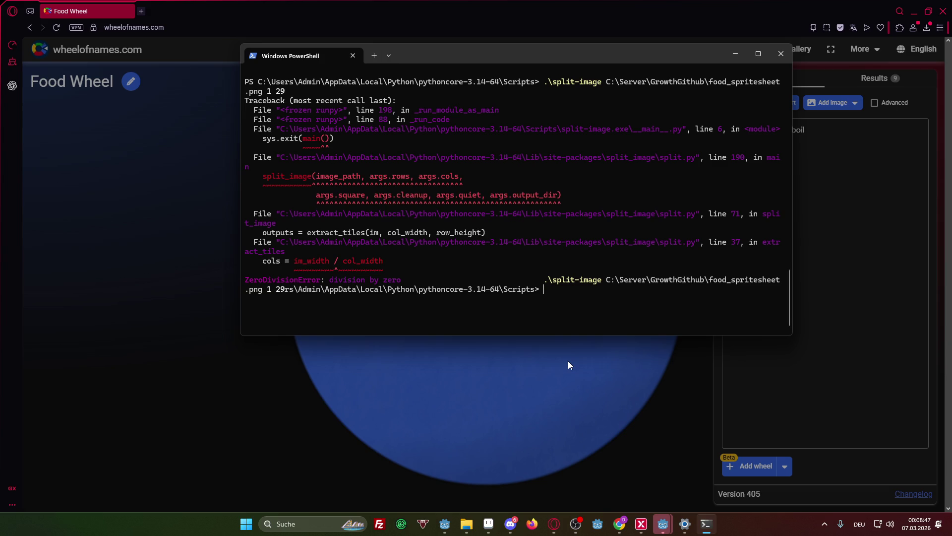
pyautogui.press('Up')
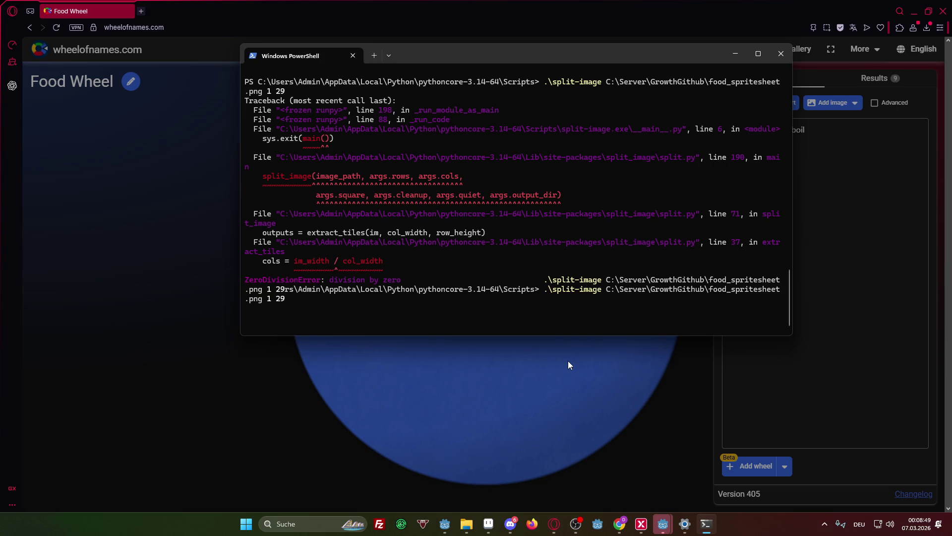
pyautogui.press('Escape')
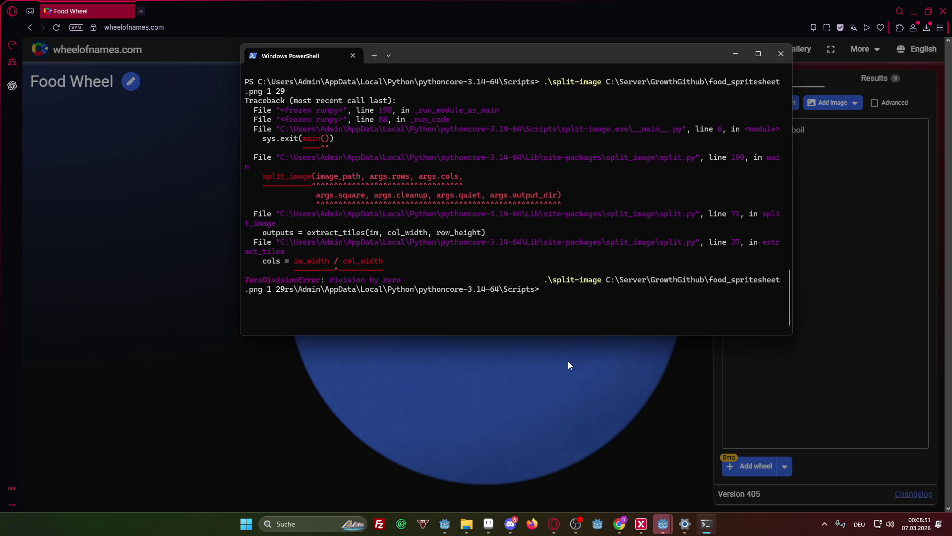
pyautogui.click(509, 521)
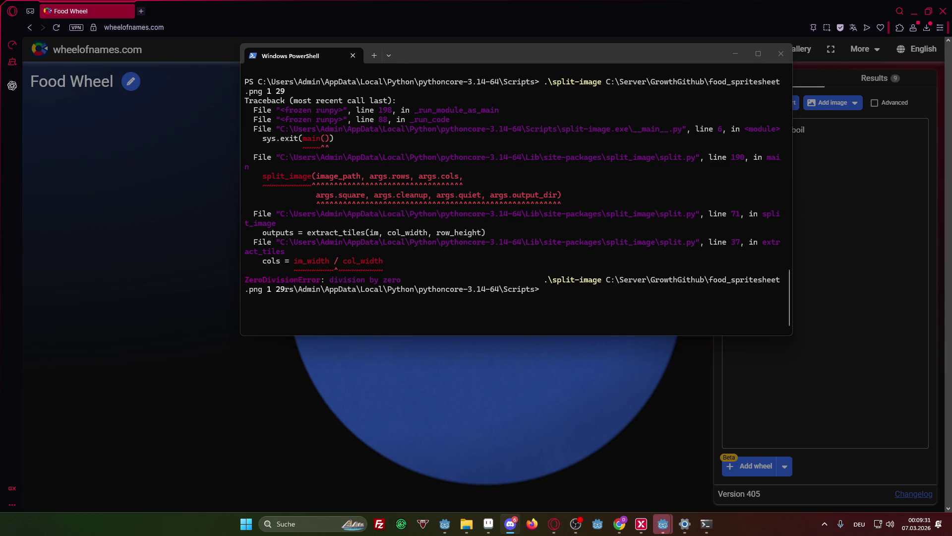
pyautogui.hotkey('alt', 'Tab')
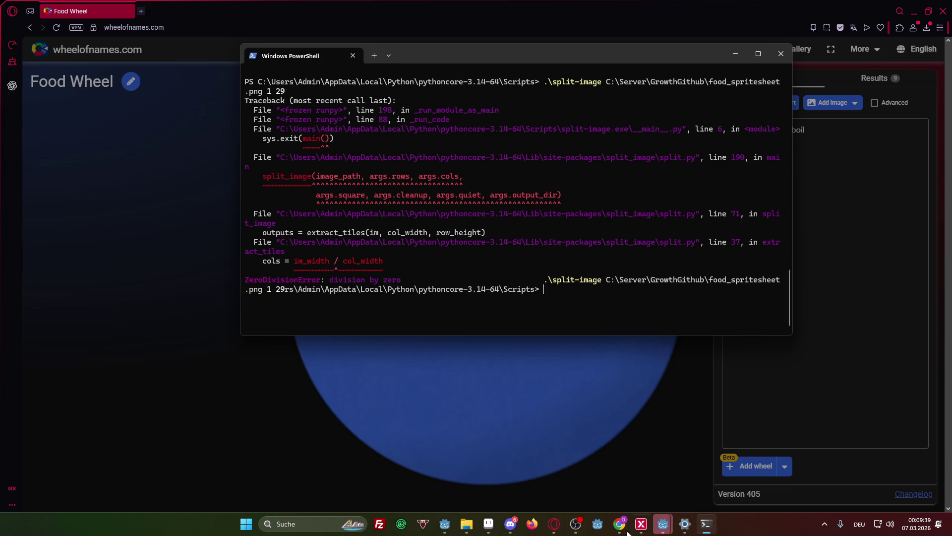
# - Maximize Discord and view the #rules channel, then cycle back to the Food Wheel page
pyautogui.click(511, 523)
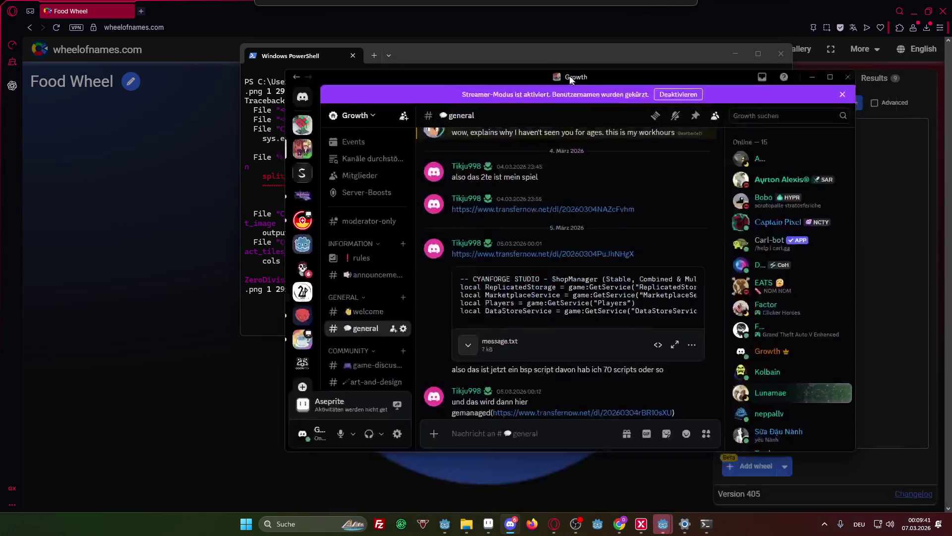
pyautogui.moveTo(571, 80); pyautogui.dragTo(536, 3)
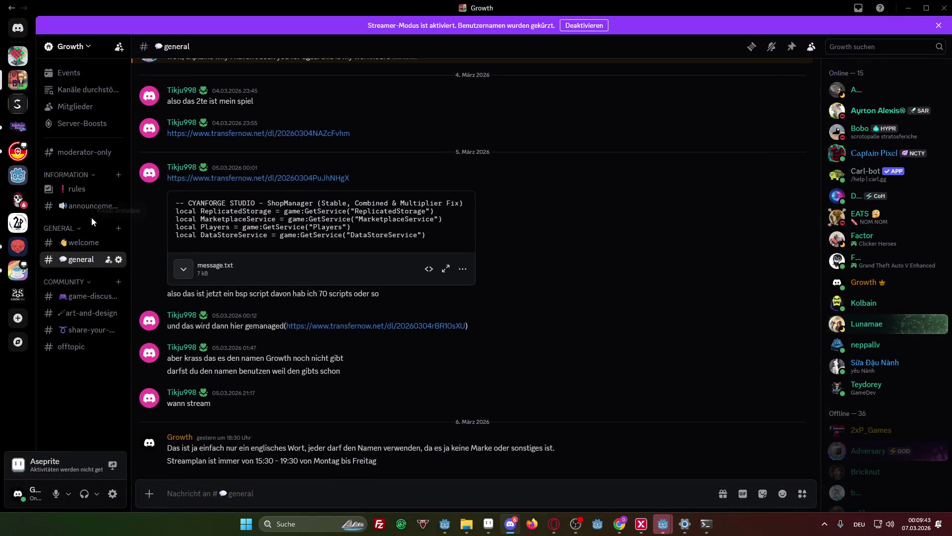
pyautogui.click(74, 189)
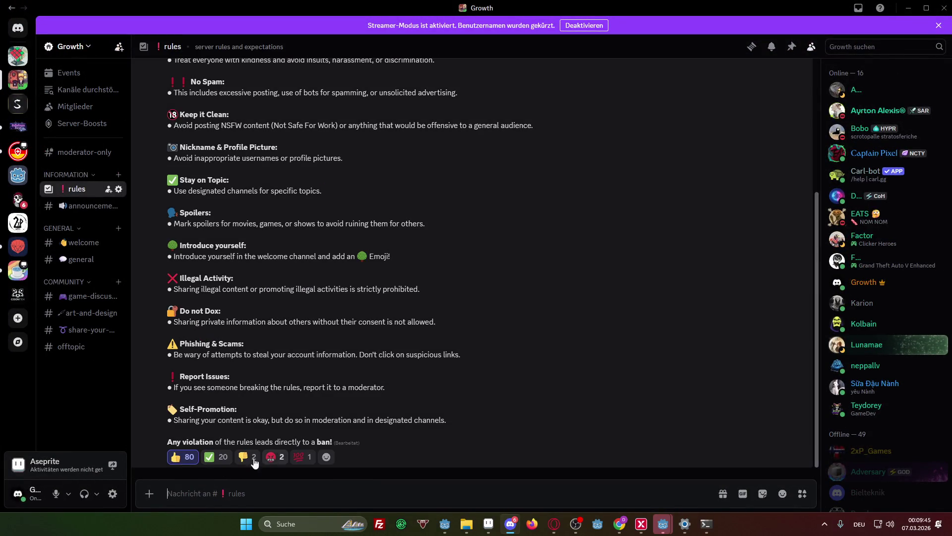
pyautogui.moveTo(253, 460)
pyautogui.moveTo(219, 464)
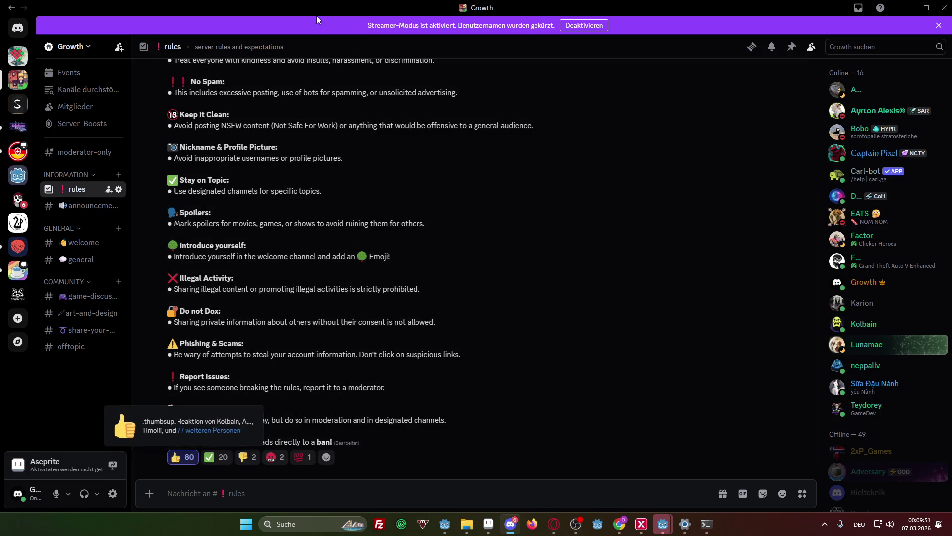
pyautogui.hotkey('alt', 'Tab')
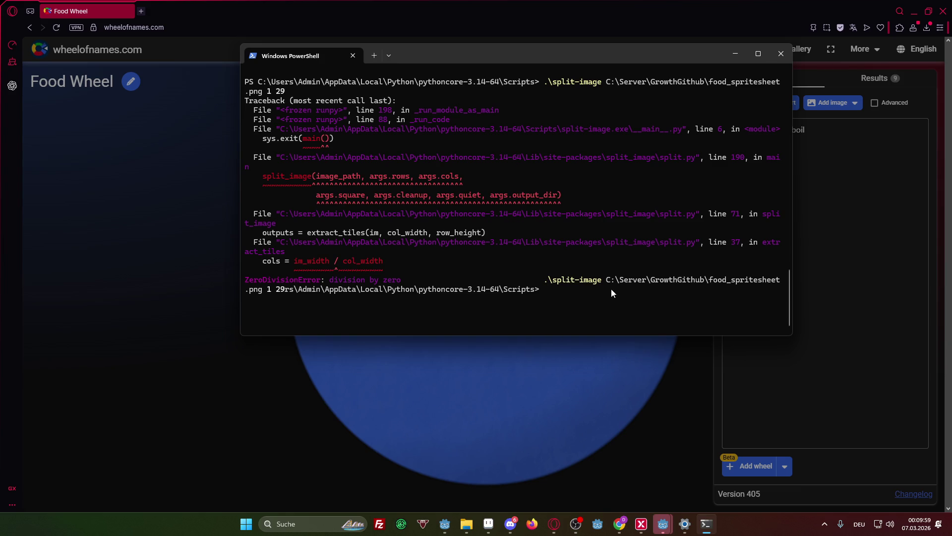
pyautogui.hotkey('alt', 'Tab')
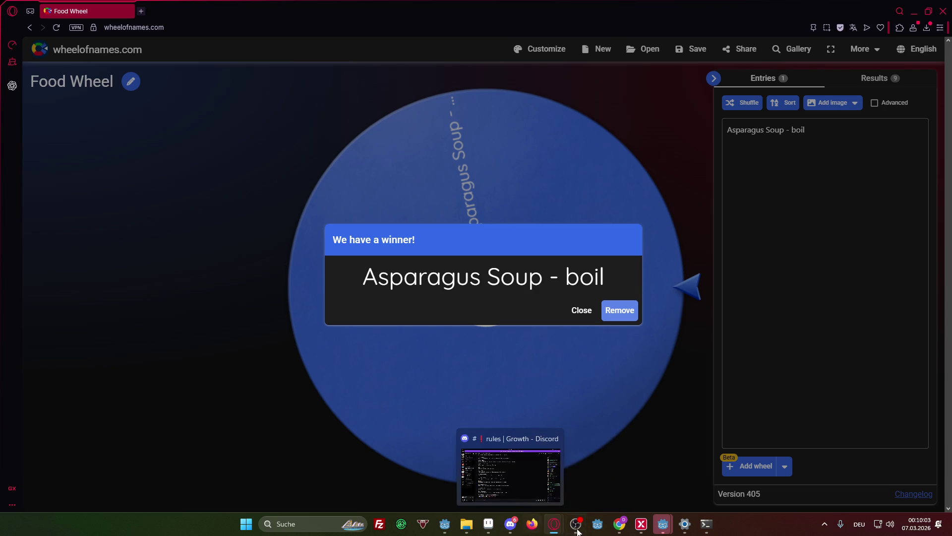
# - Minimize the Food Wheel browser window, leaving PowerShell in front over Aseprite
pyautogui.moveTo(662, 527)
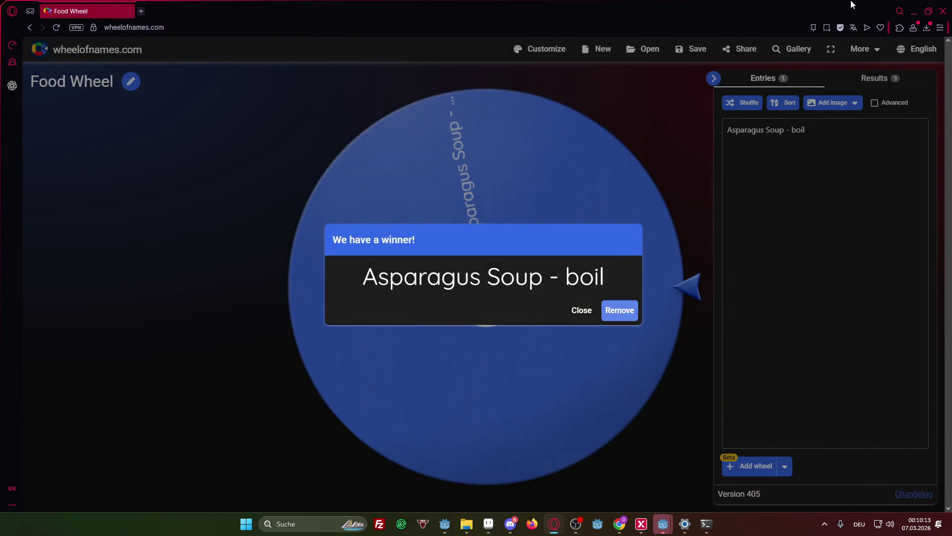
pyautogui.click(943, 11)
pyautogui.moveTo(554, 524)
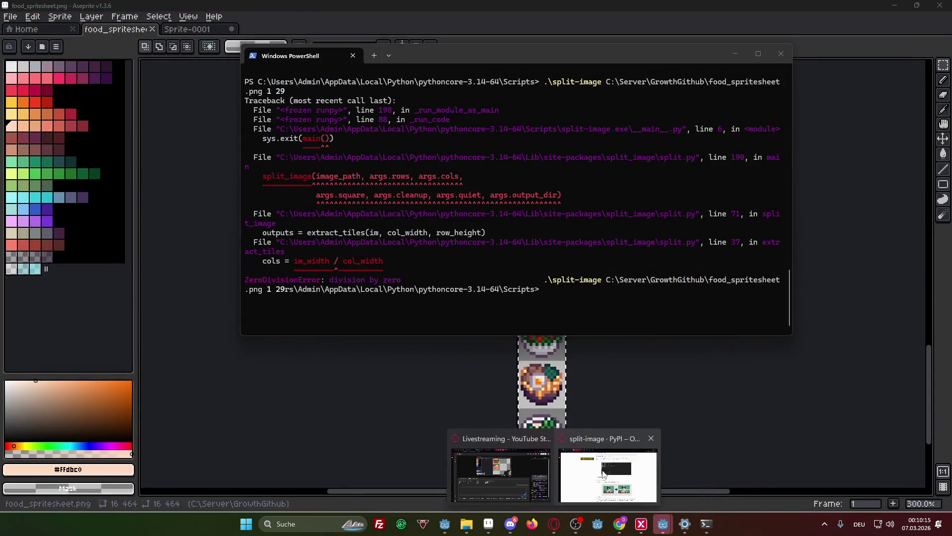
pyautogui.click(603, 473)
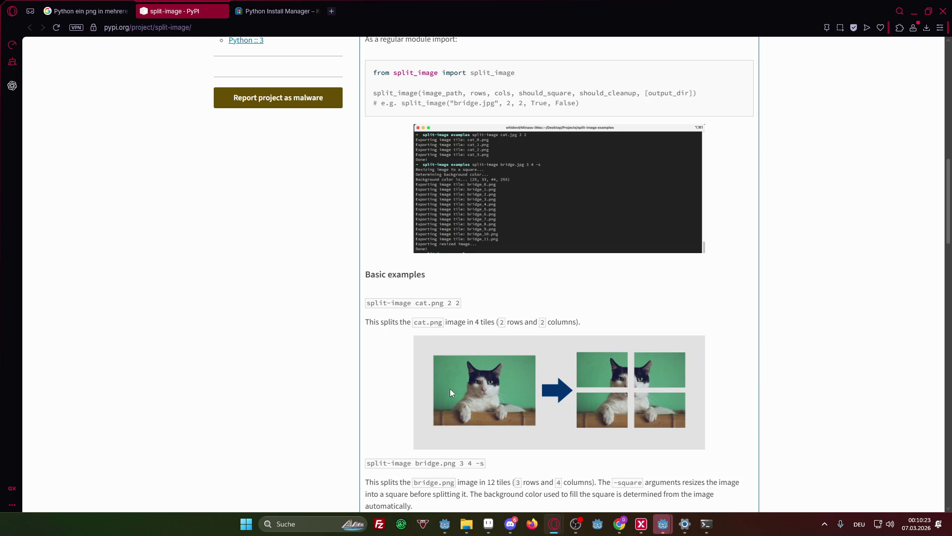
pyautogui.scroll(4, 430, 229)
pyautogui.scroll(3, 451, 181)
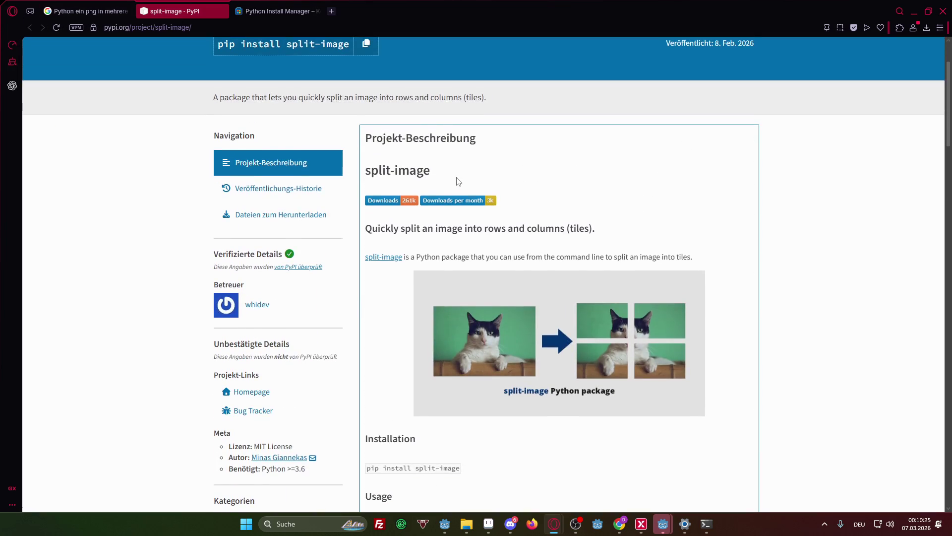
pyautogui.scroll(-1, 459, 179)
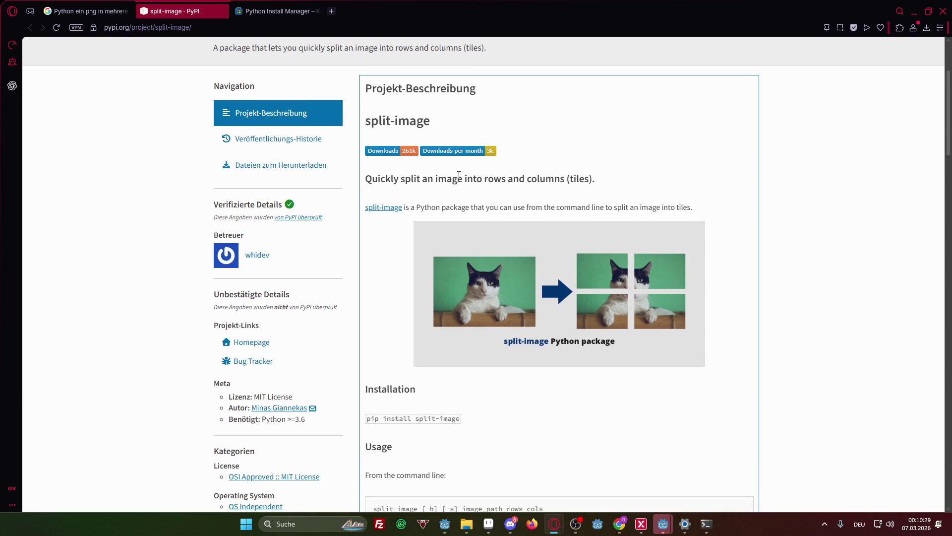
pyautogui.scroll(3, 454, 203)
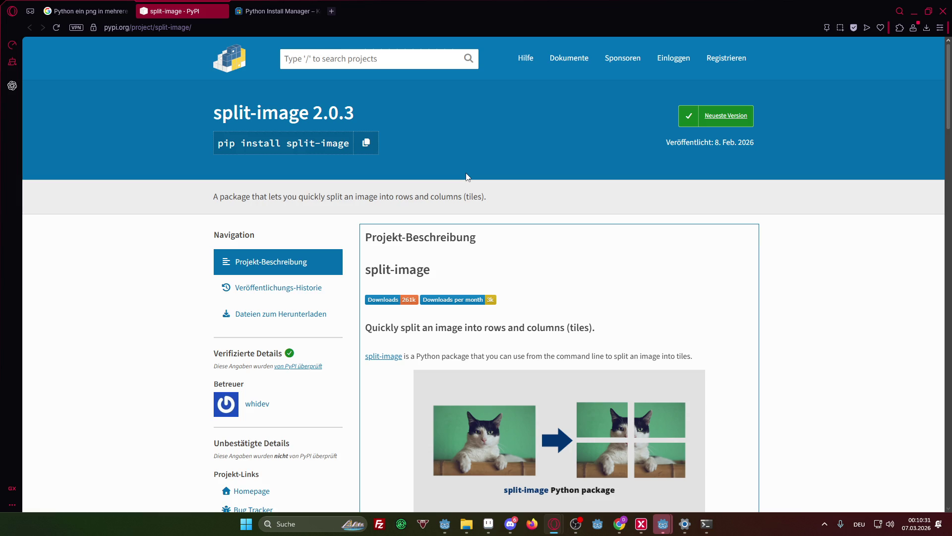
pyautogui.scroll(-2, 464, 180)
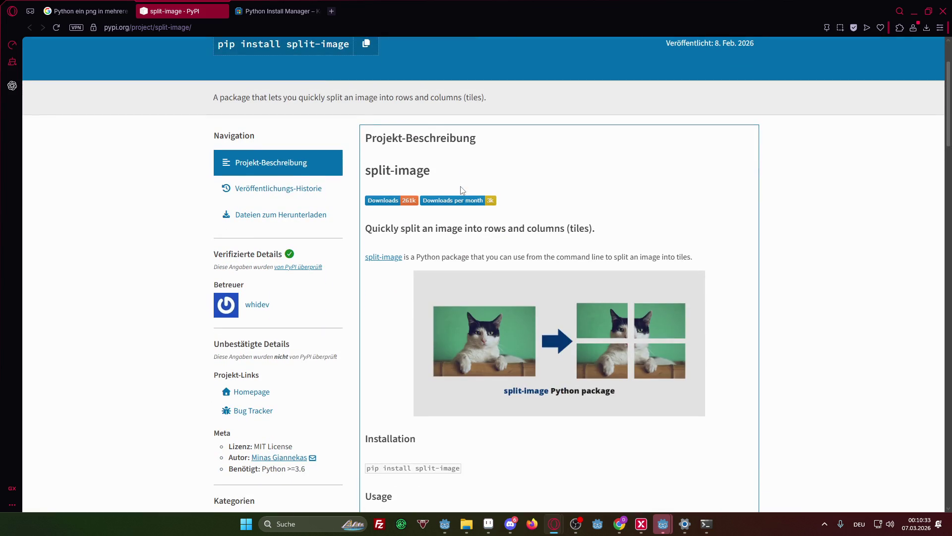
pyautogui.scroll(-2, 461, 190)
pyautogui.moveTo(372, 130); pyautogui.dragTo(438, 130)
pyautogui.click(448, 137)
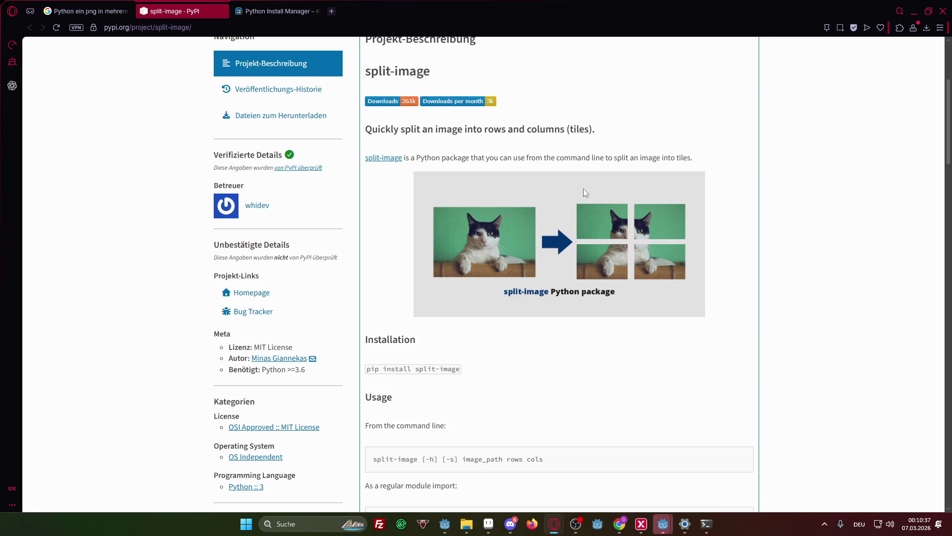
pyautogui.click(914, 11)
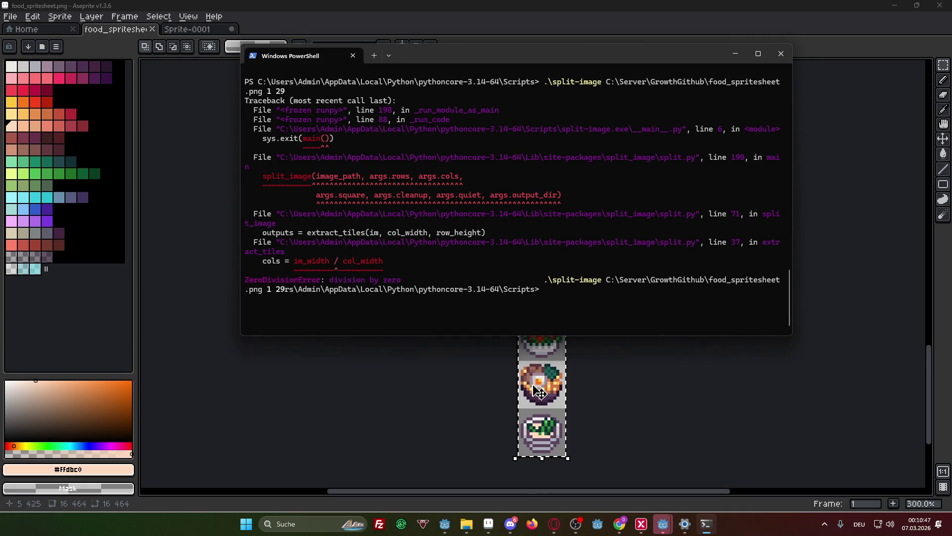
# - Recall the .\split-image food_spritesheet.png 1 29 command and widen PowerShell to fit it on one line
pyautogui.press('Up')
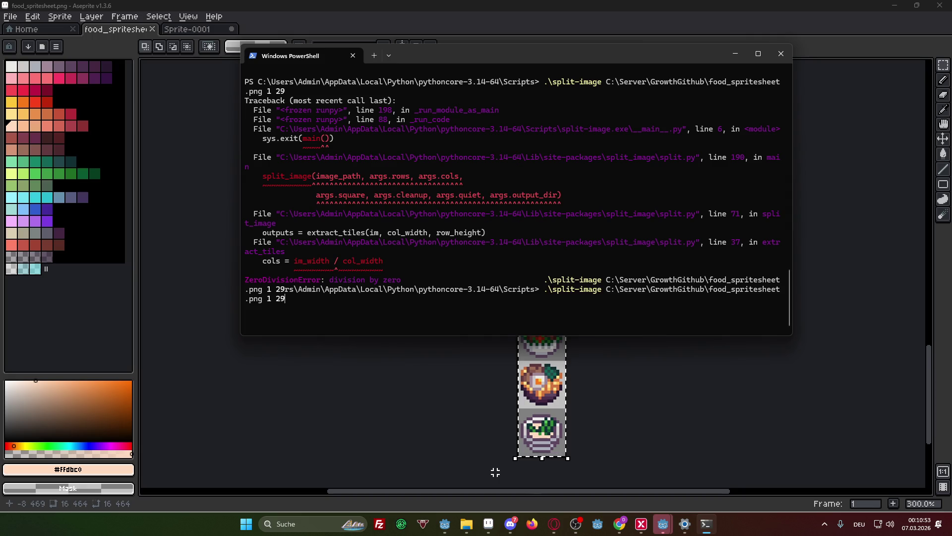
pyautogui.moveTo(792, 247)
pyautogui.mouseDown()
pyautogui.moveTo(942, 247)
pyautogui.moveTo(909, 247)
pyautogui.mouseUp()
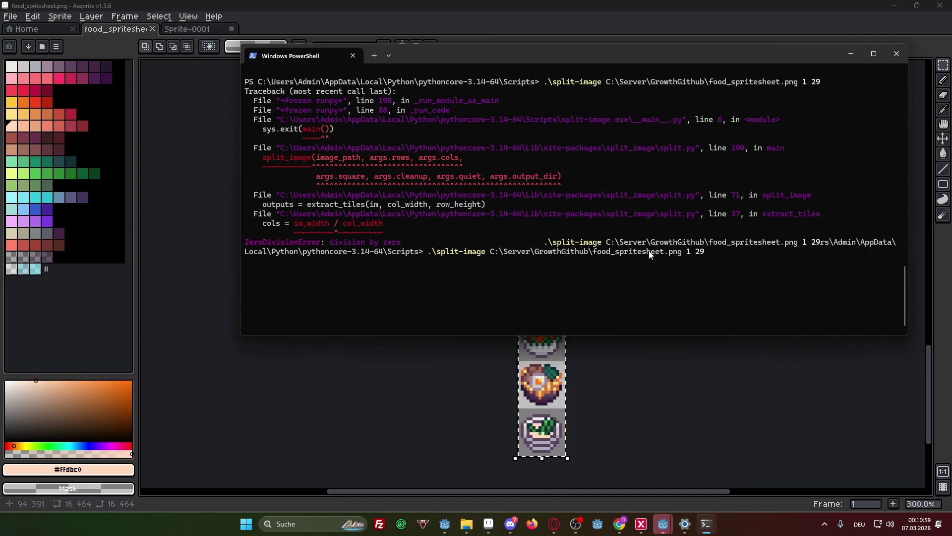
pyautogui.doubleClick(709, 252)
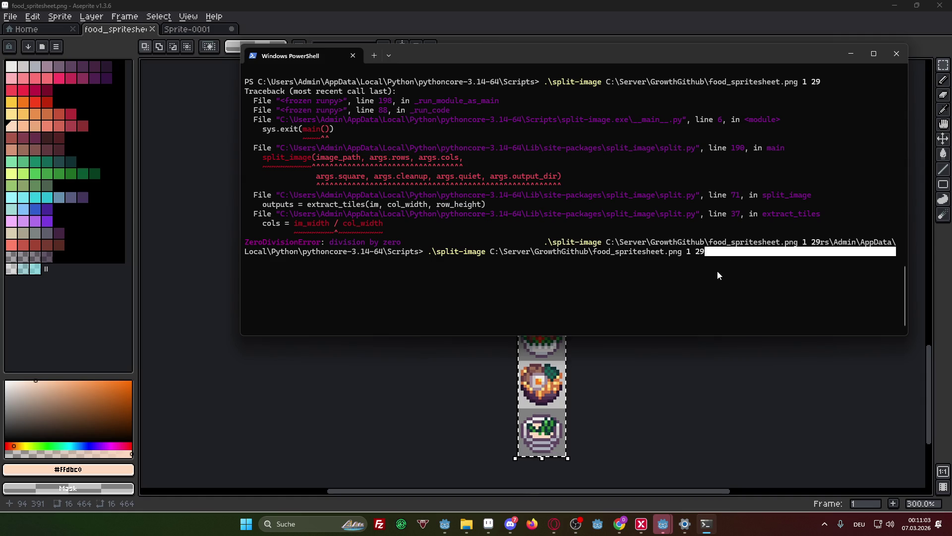
pyautogui.click(717, 275)
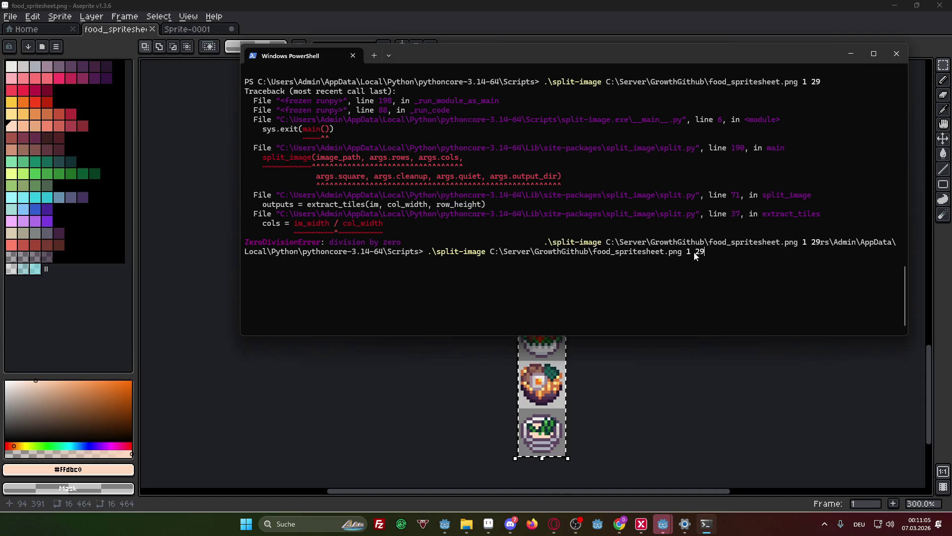
pyautogui.doubleClick(693, 253)
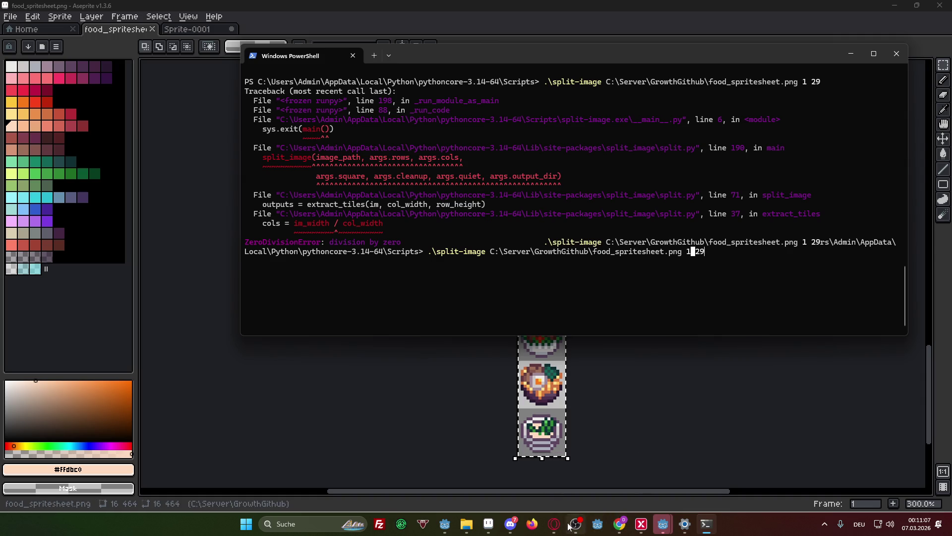
pyautogui.moveTo(554, 524)
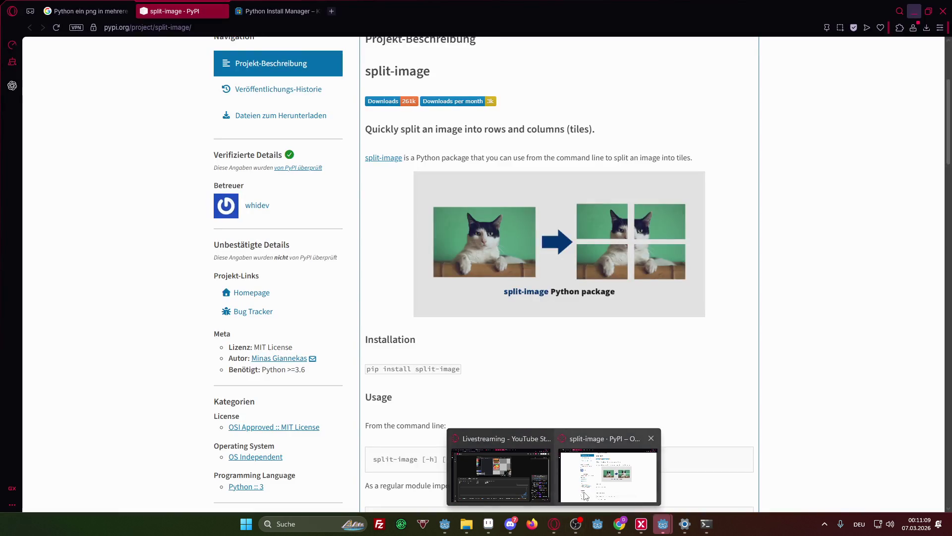
pyautogui.click(585, 496)
pyautogui.scroll(3, 538, 437)
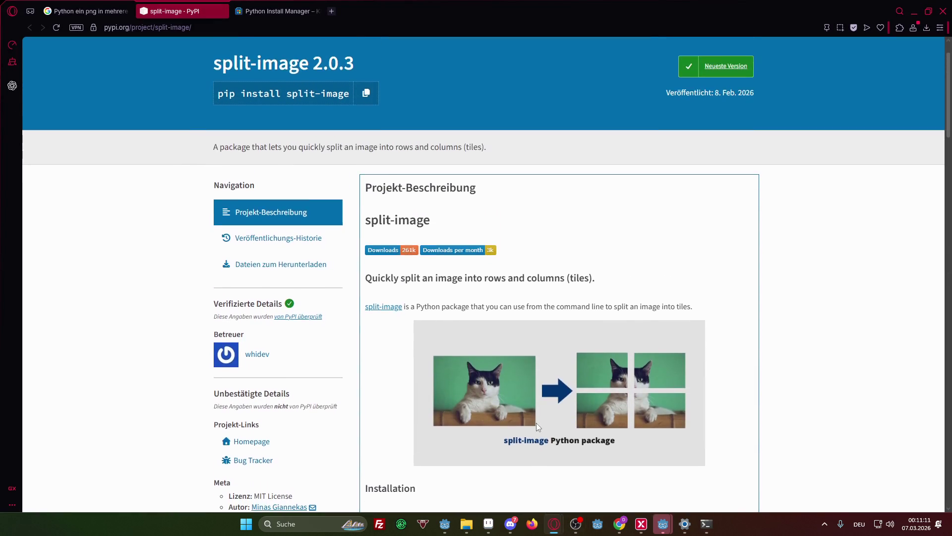
pyautogui.scroll(-9, 537, 421)
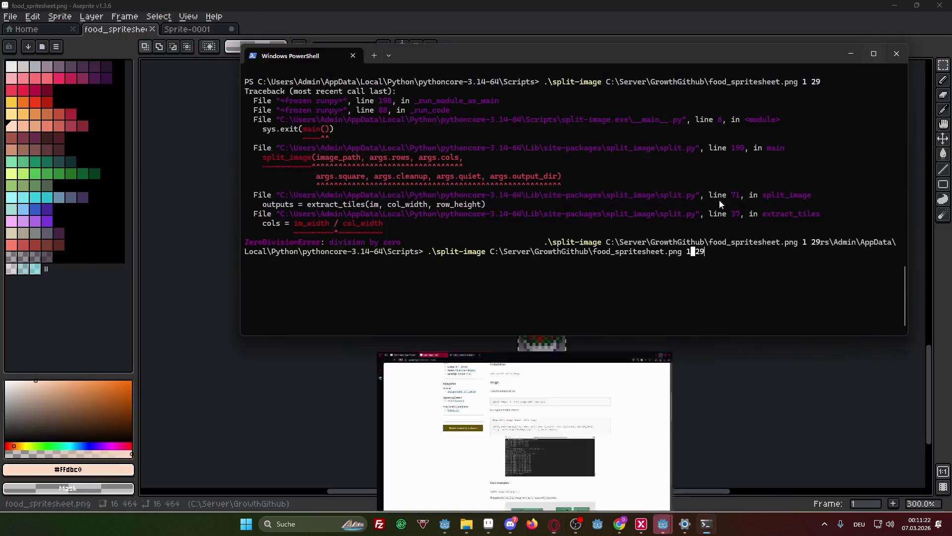
pyautogui.click(914, 11)
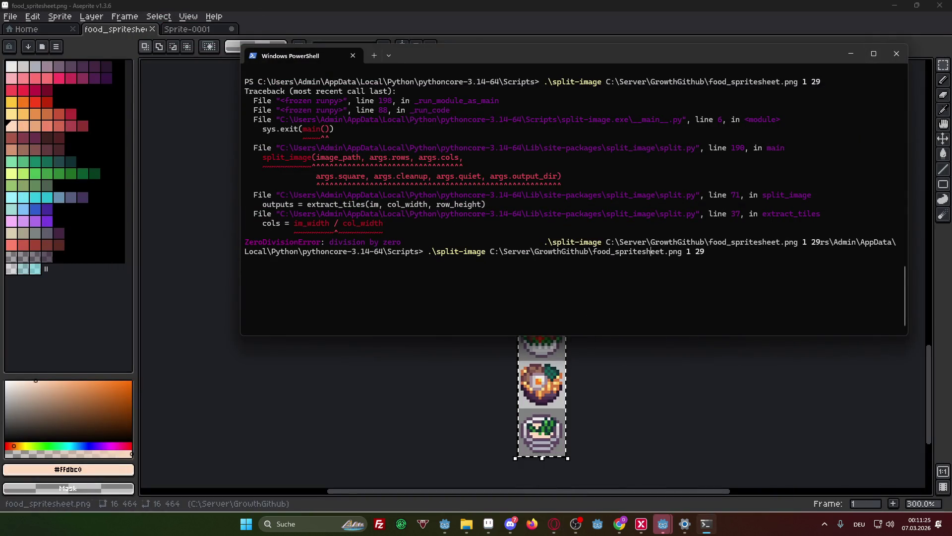
# - Rerun split-image on food_spritesheet.png with arguments changed from 1 29 to 29 1
pyautogui.press('Up')
pyautogui.press('BackSpace')
pyautogui.press('BackSpace')
pyautogui.press('BackSpace')
pyautogui.press('BackSpace')
pyautogui.press('BackSpace')
pyautogui.press('Delete')
pyautogui.press('Delete')
pyautogui.press('Delete')
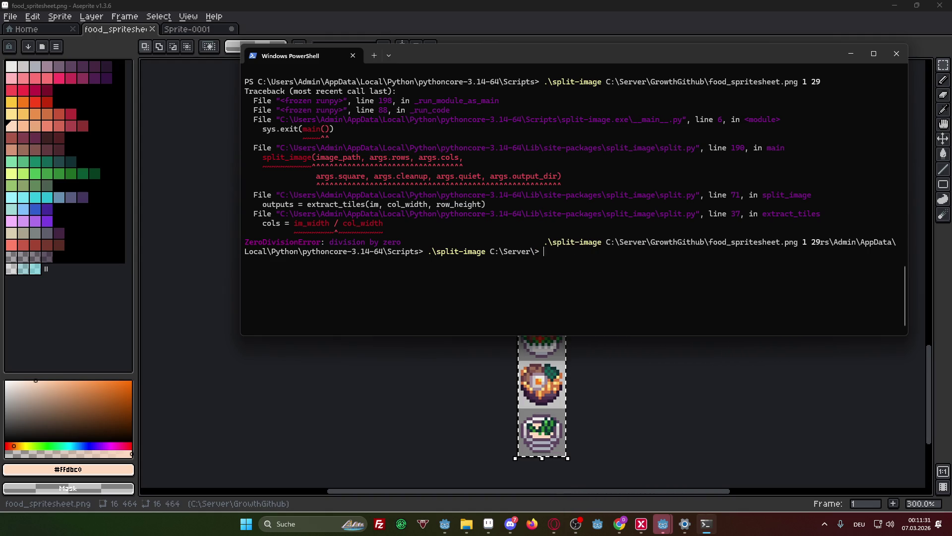
pyautogui.press('Up')
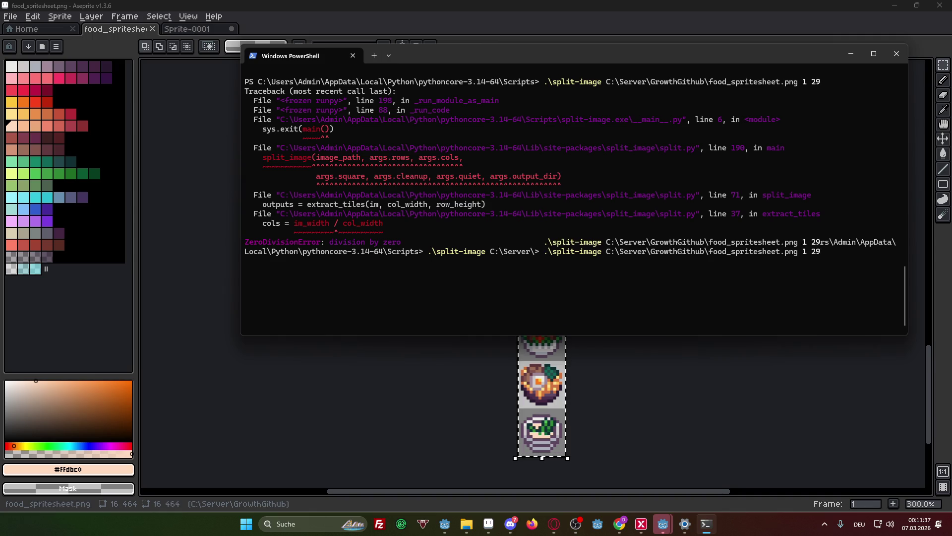
pyautogui.press('BackSpace')
pyautogui.press('BackSpace')
pyautogui.press('BackSpace')
pyautogui.write('29 1')
pyautogui.press('Return')
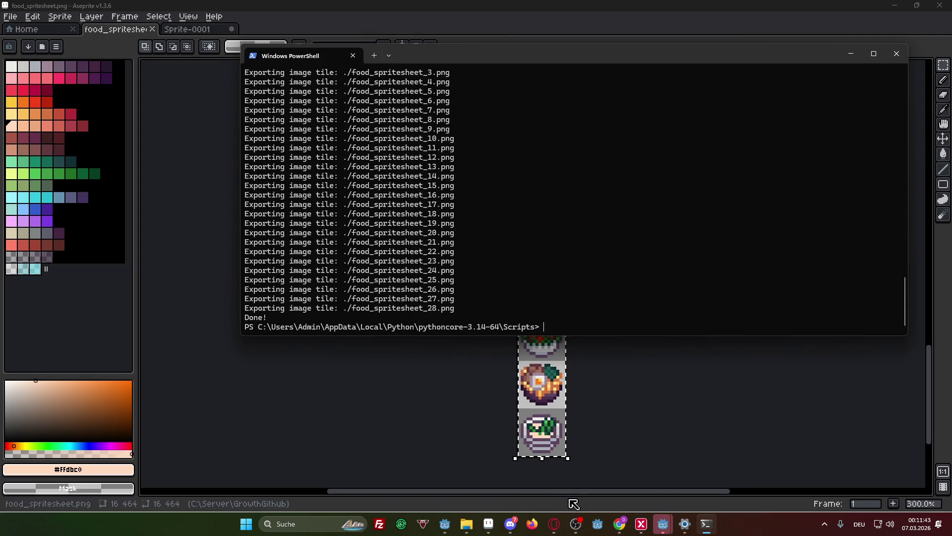
pyautogui.click(467, 523)
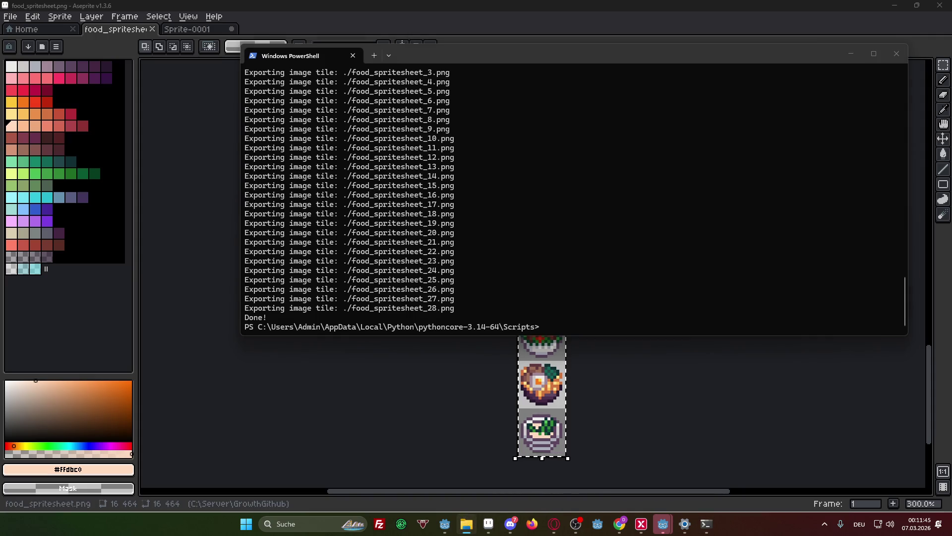
# - Copy the Scripts folder path from the install warning in the PowerShell output
pyautogui.scroll(1, 489, 240)
pyautogui.scroll(-1, 488, 242)
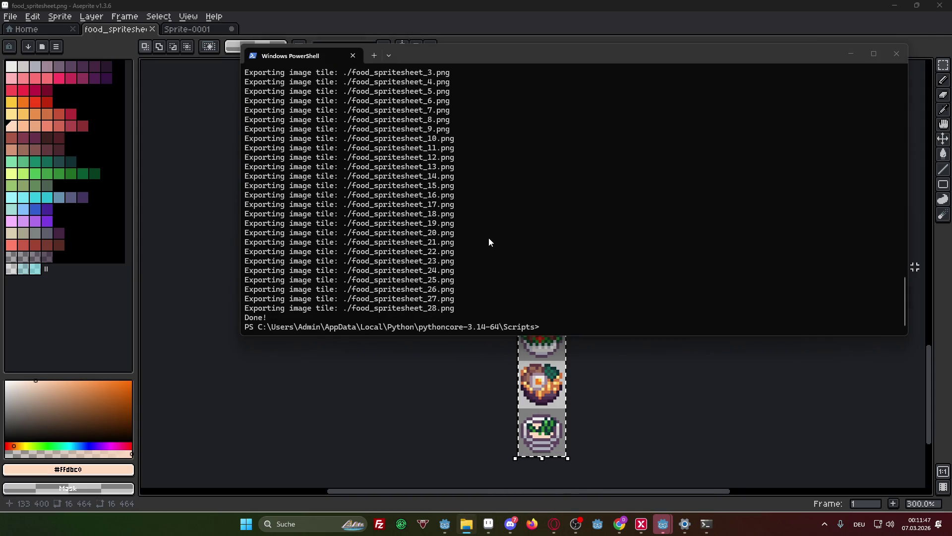
pyautogui.scroll(5, 489, 238)
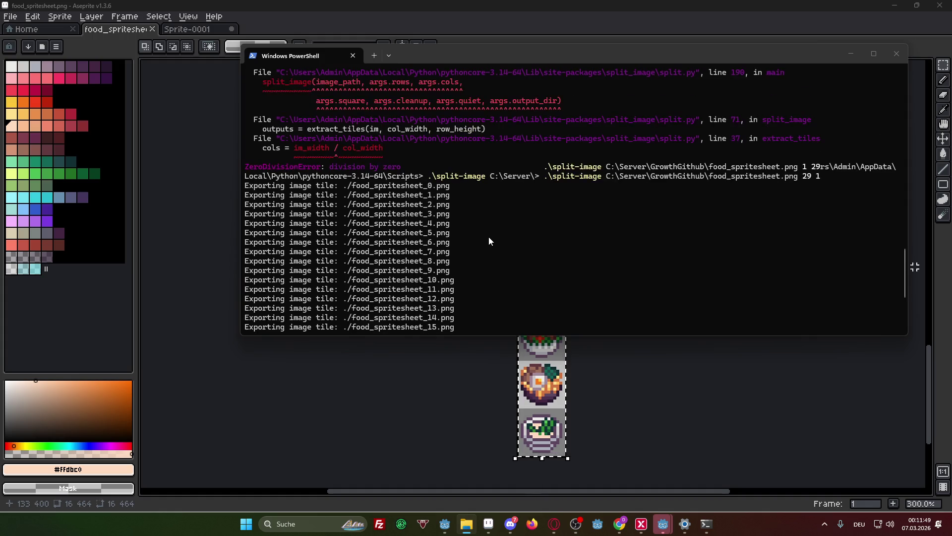
pyautogui.scroll(-1, 489, 238)
pyautogui.scroll(-4, 489, 242)
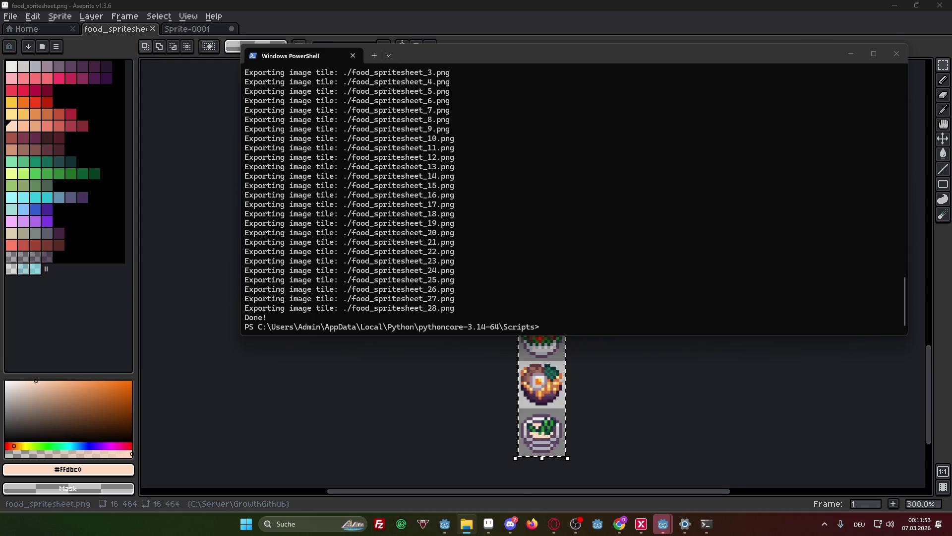
pyautogui.scroll(4, 644, 215)
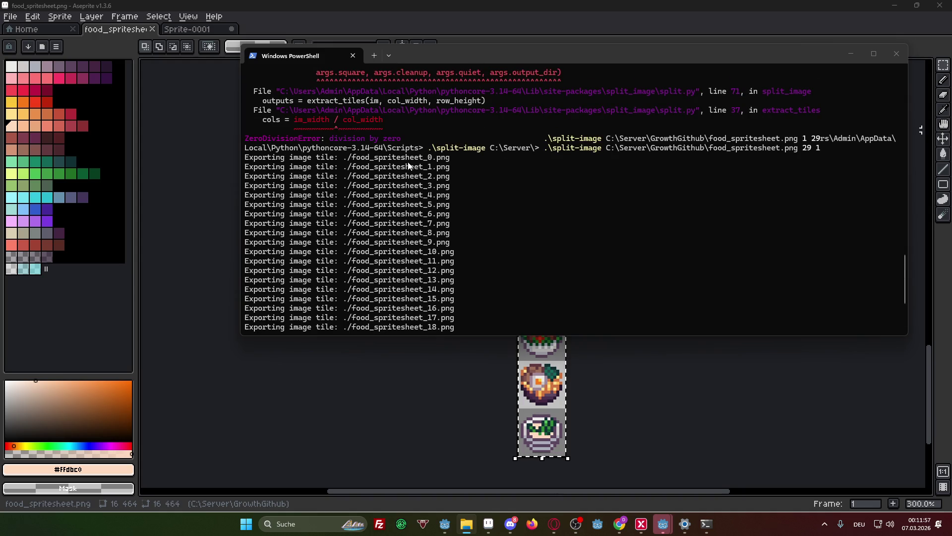
pyautogui.scroll(2, 410, 164)
pyautogui.scroll(-5, 409, 164)
pyautogui.scroll(3, 410, 164)
pyautogui.scroll(3, 721, 152)
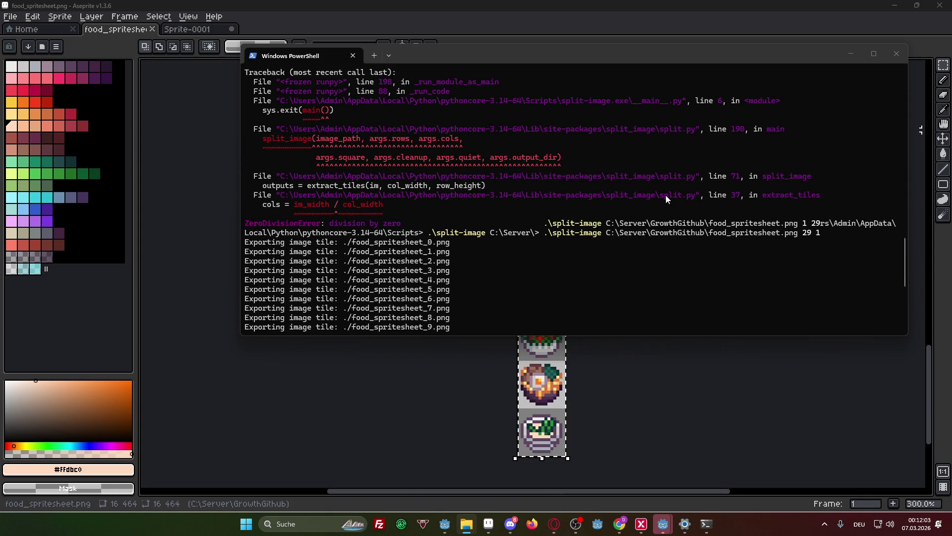
pyautogui.scroll(12, 611, 197)
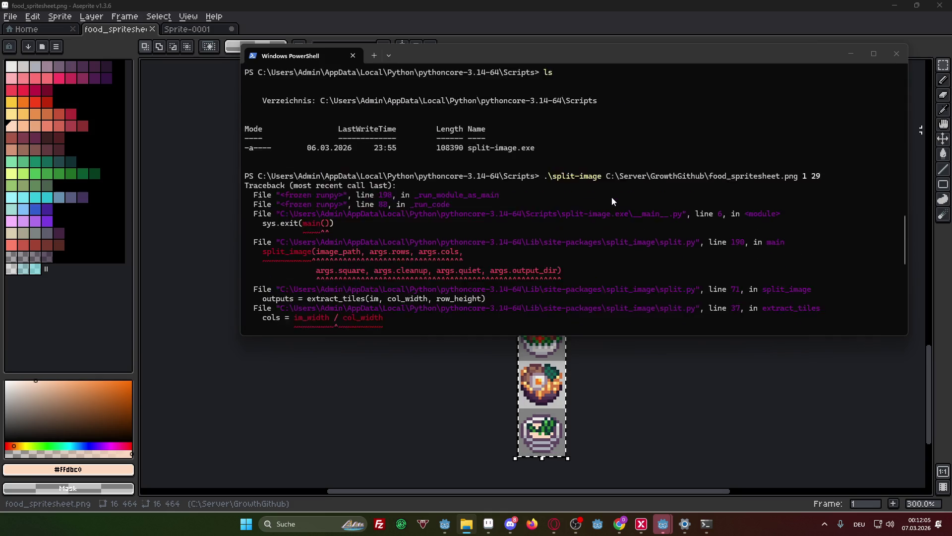
pyautogui.scroll(15, 615, 199)
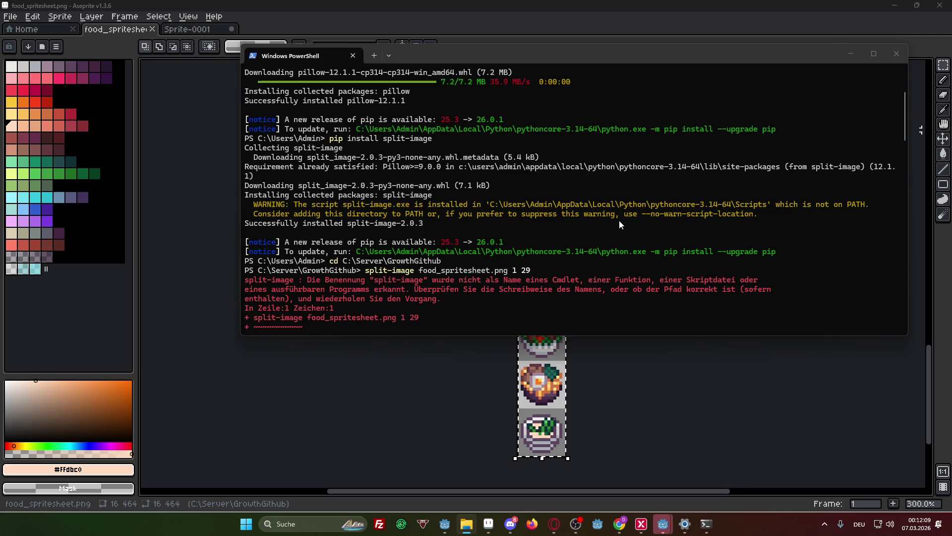
pyautogui.moveTo(490, 206); pyautogui.dragTo(767, 209)
pyautogui.hotkey('ctrl', 'c')
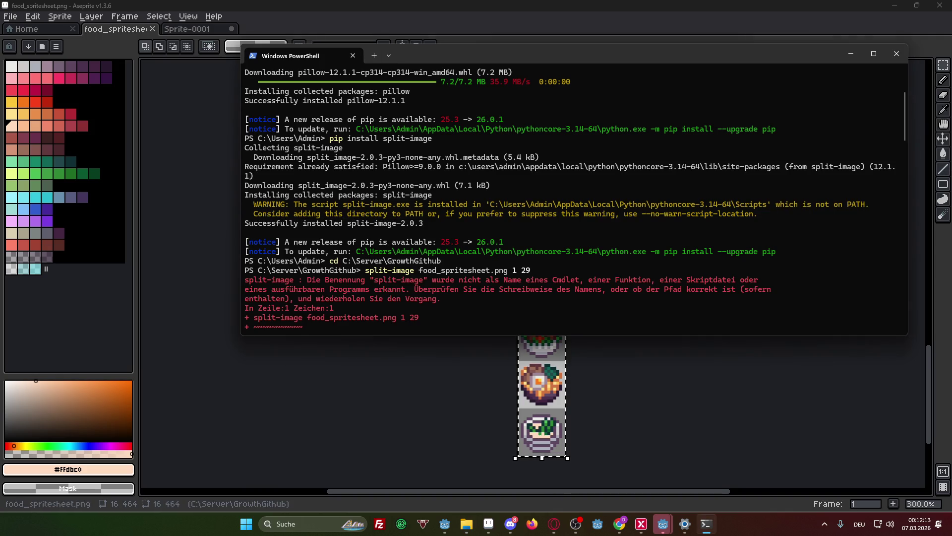
# - Maximize File Explorer on the GrowthGithub folder and select food_spritesheet_0.png
pyautogui.press('super+e')
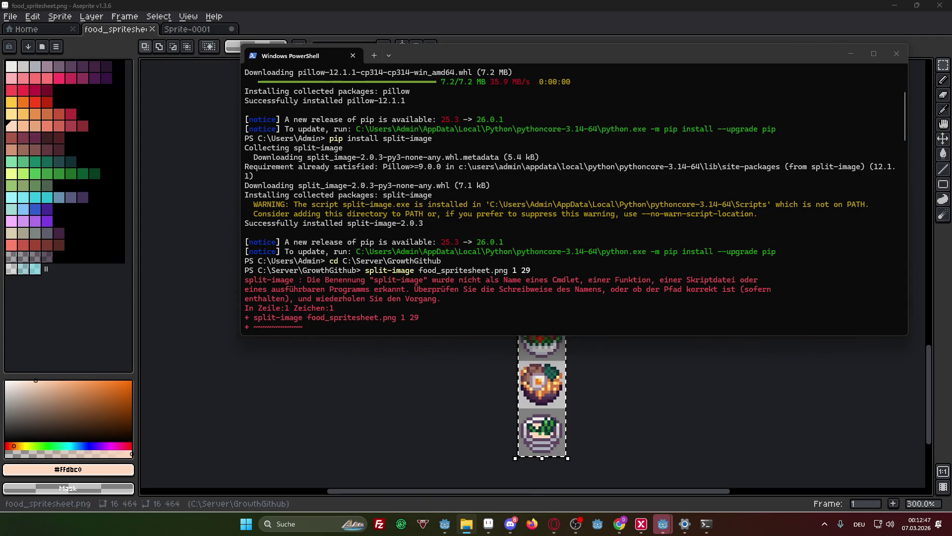
pyautogui.click(466, 524)
pyautogui.moveTo(345, 152); pyautogui.dragTo(467, 5)
pyautogui.click(346, 221)
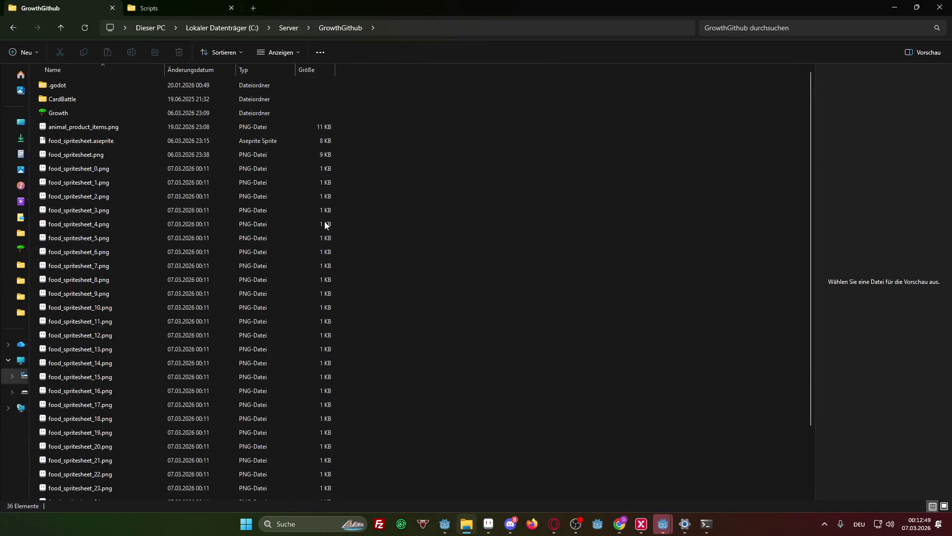
# - Preview the original food_spritesheet.png, then switch to the Microsoft Store window
pyautogui.click(127, 167)
pyautogui.click(105, 155)
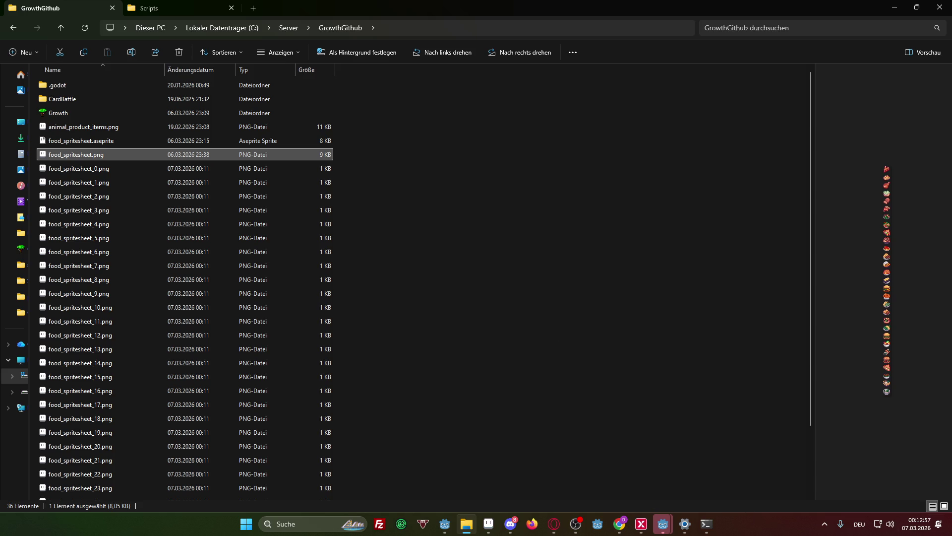
pyautogui.hotkey('alt', 'Tab')
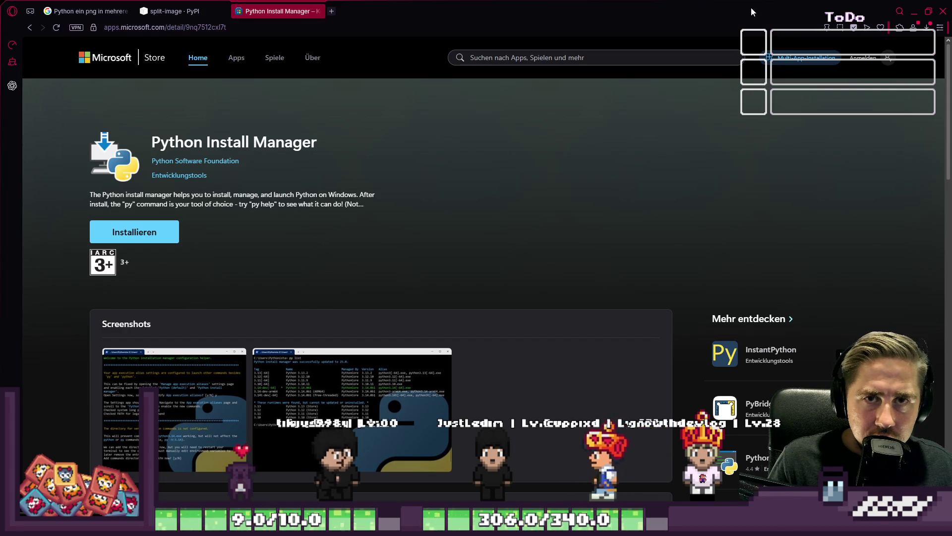
# - Switch from the Python Install Manager store page back to File Explorer
pyautogui.hotkey('alt', 'Tab')
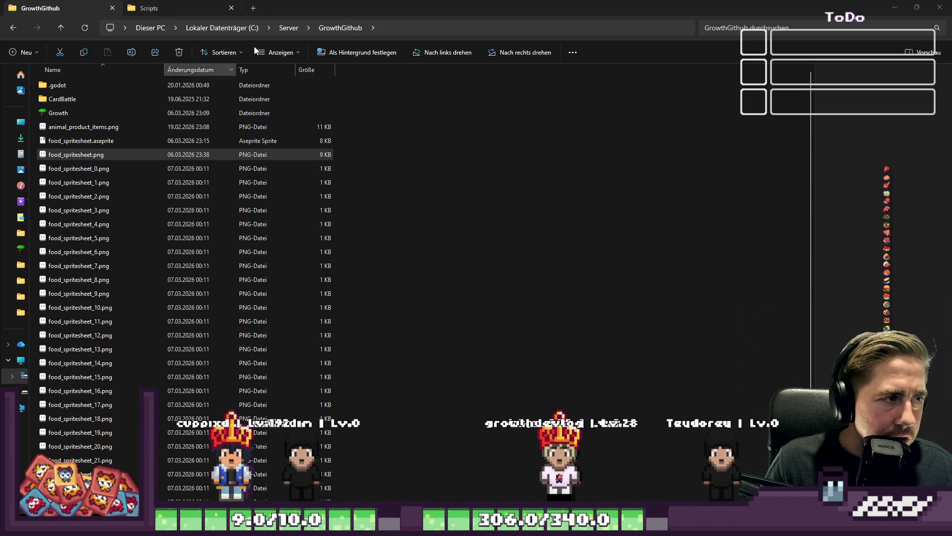
# - Close the File Explorer window to get back to PowerShell
pyautogui.hotkey('alt', 'F4')
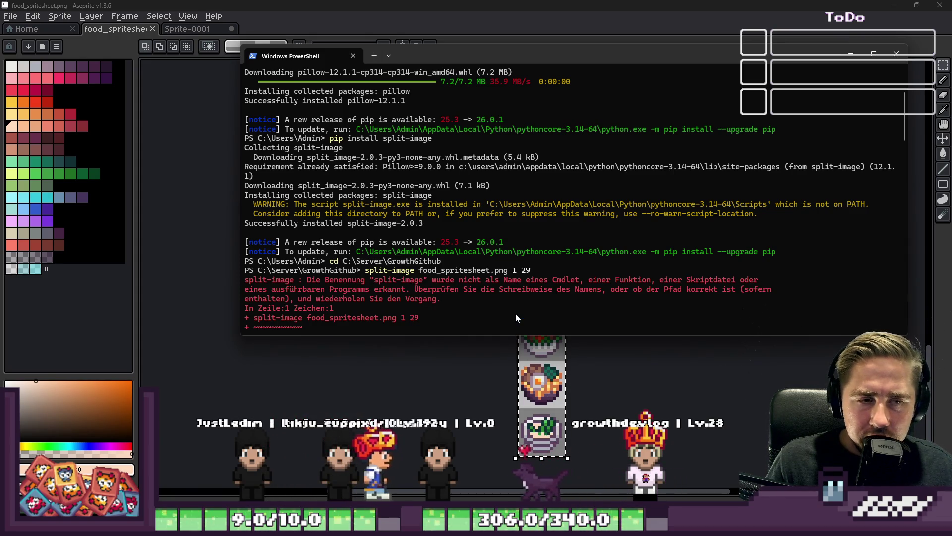
# - Copy C:\Server\GrowthGithub from the recalled split-image command and cd into that folder
pyautogui.scroll(-10, 516, 311)
pyautogui.scroll(-10, 519, 308)
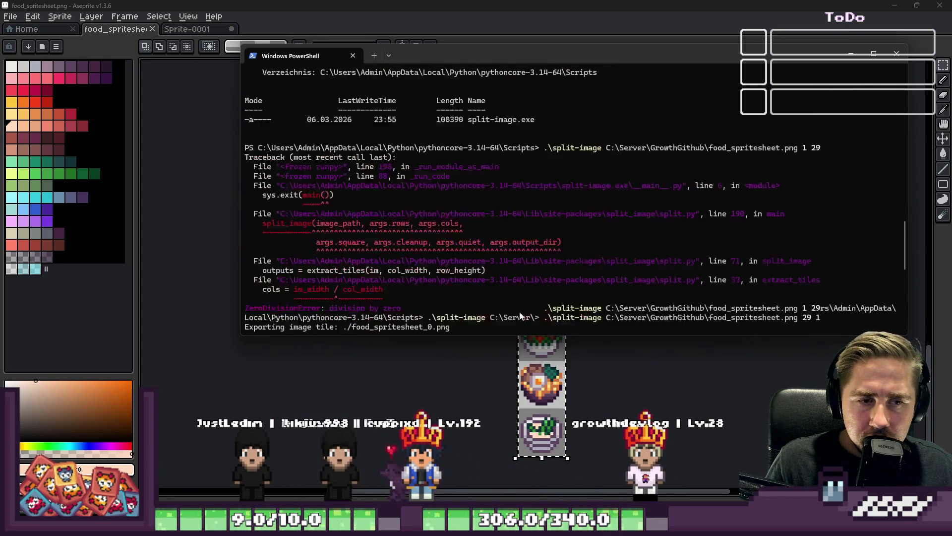
pyautogui.press('Up')
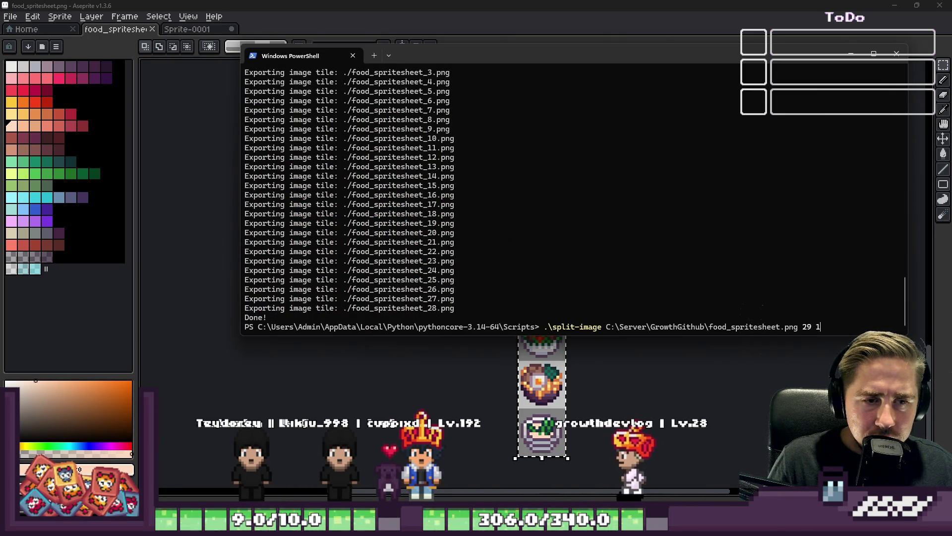
pyautogui.press('Escape')
pyautogui.write('cd')
pyautogui.press('Up')
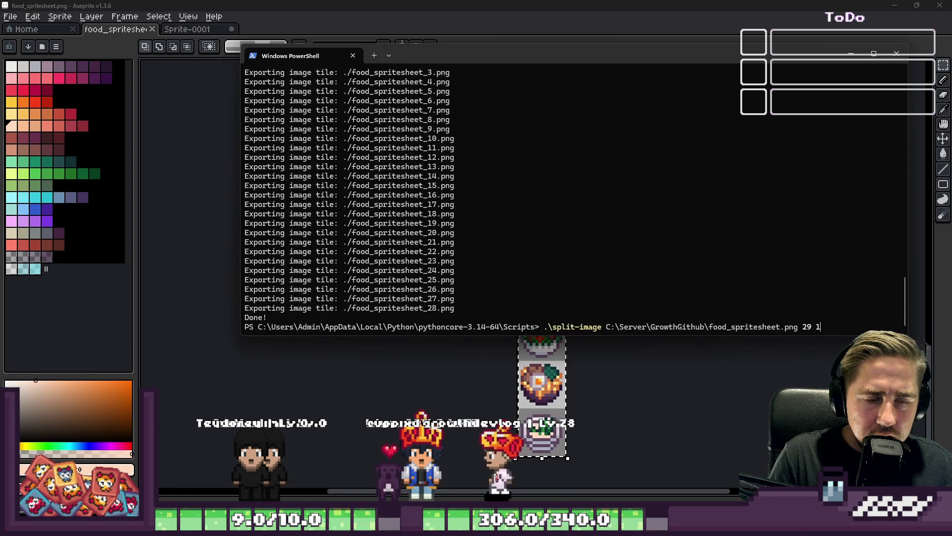
pyautogui.write('1')
pyautogui.click(784, 327)
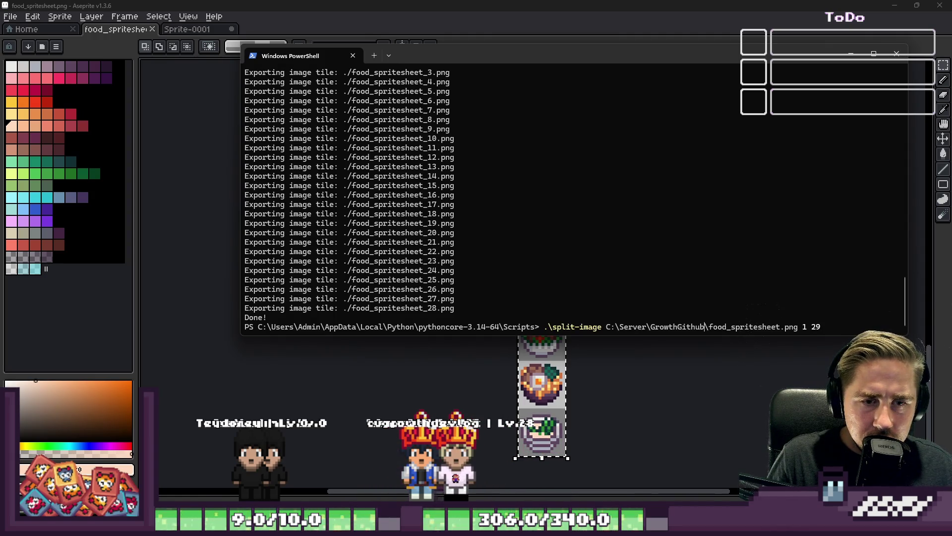
pyautogui.moveTo(644, 326); pyautogui.dragTo(603, 326)
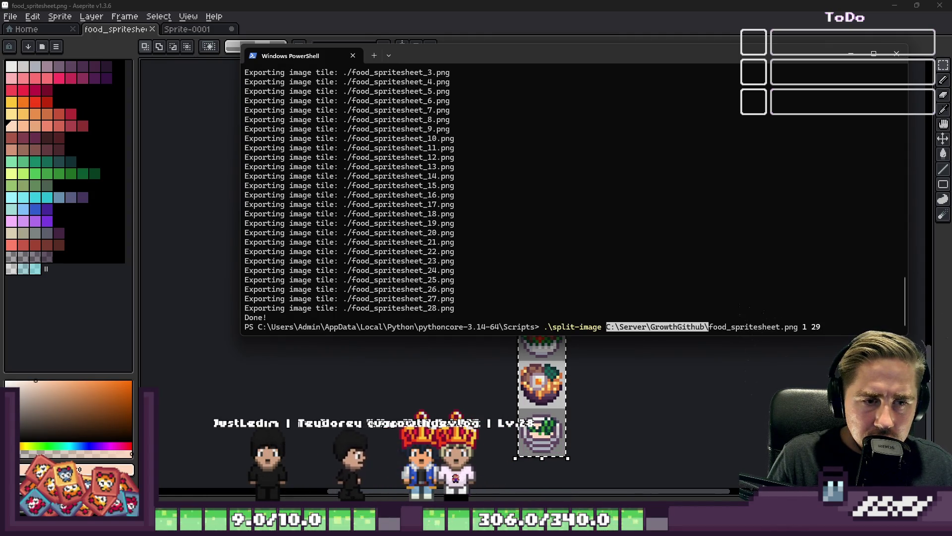
pyautogui.hotkey('ctrl', 'c')
pyautogui.hotkey('ctrl', 'a')
pyautogui.press('BackSpace')
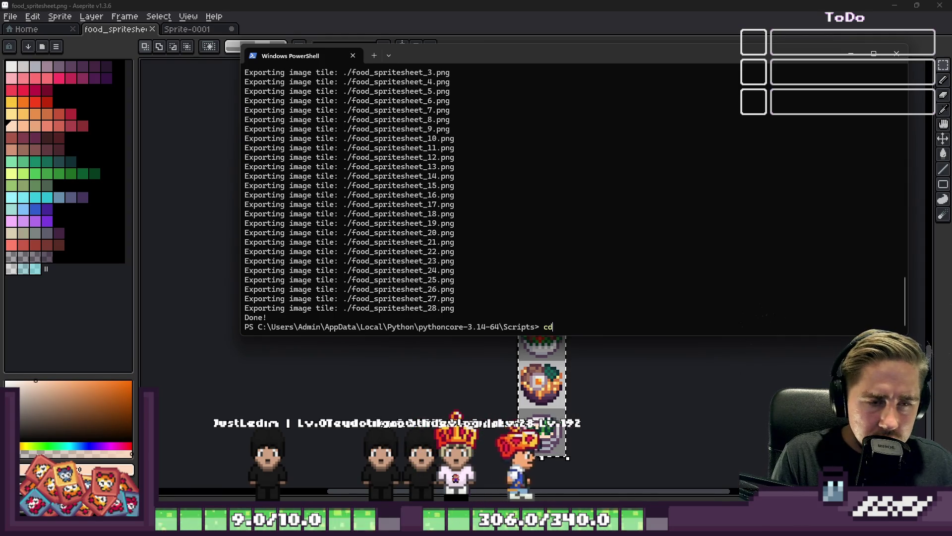
pyautogui.press('Return')
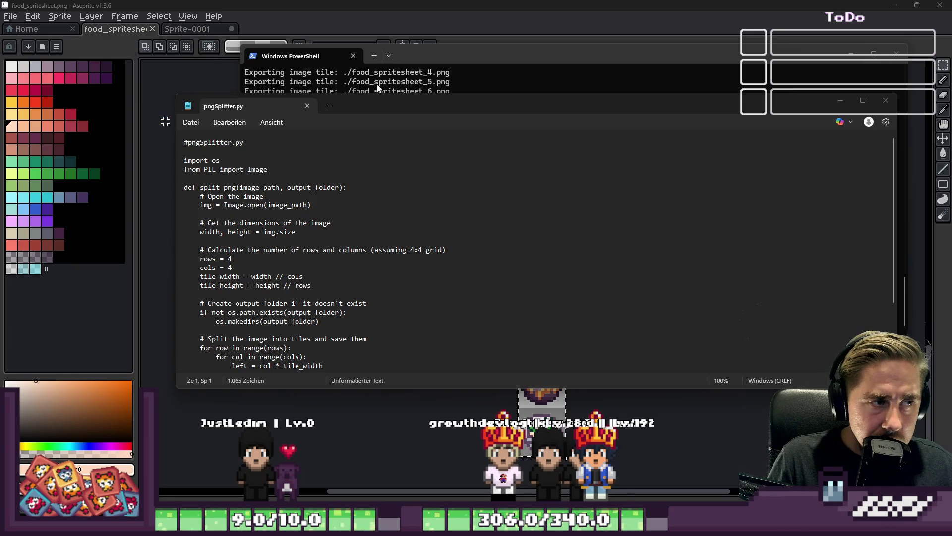
# - Enlarge the pngSplitter.py window and set rows = 29 and cols = 1
pyautogui.doubleClick(369, 103)
pyautogui.moveTo(369, 6); pyautogui.dragTo(592, 65)
pyautogui.scroll(-2, 420, 141)
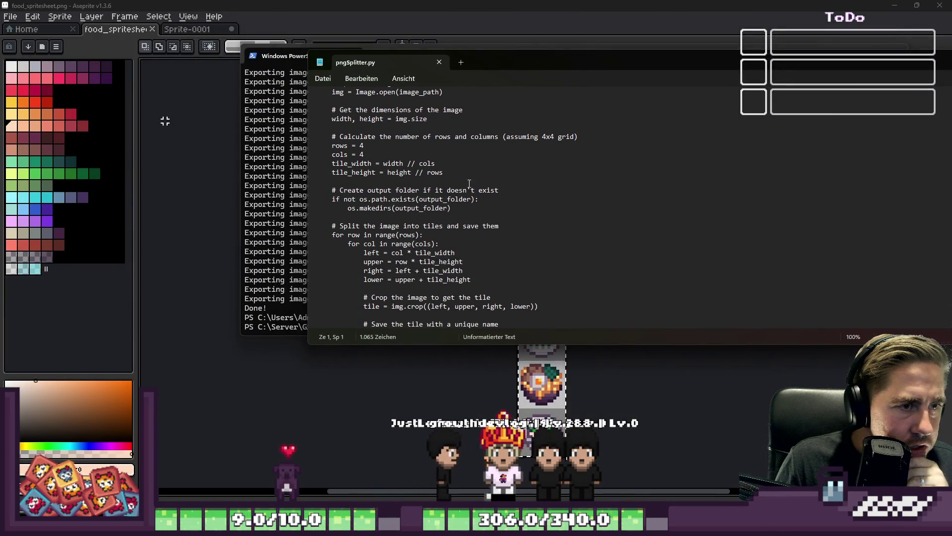
pyautogui.click(421, 142)
pyautogui.moveTo(436, 164); pyautogui.dragTo(375, 164)
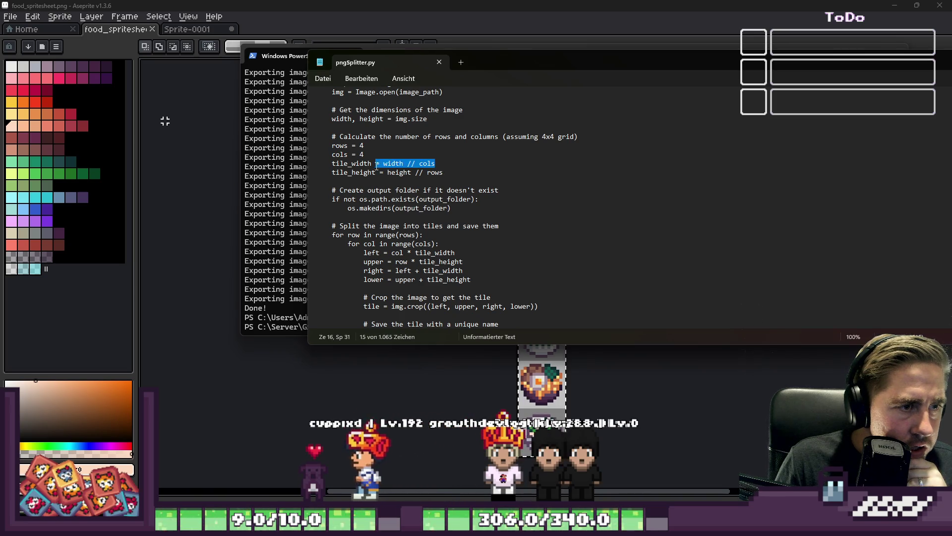
pyautogui.click(388, 172)
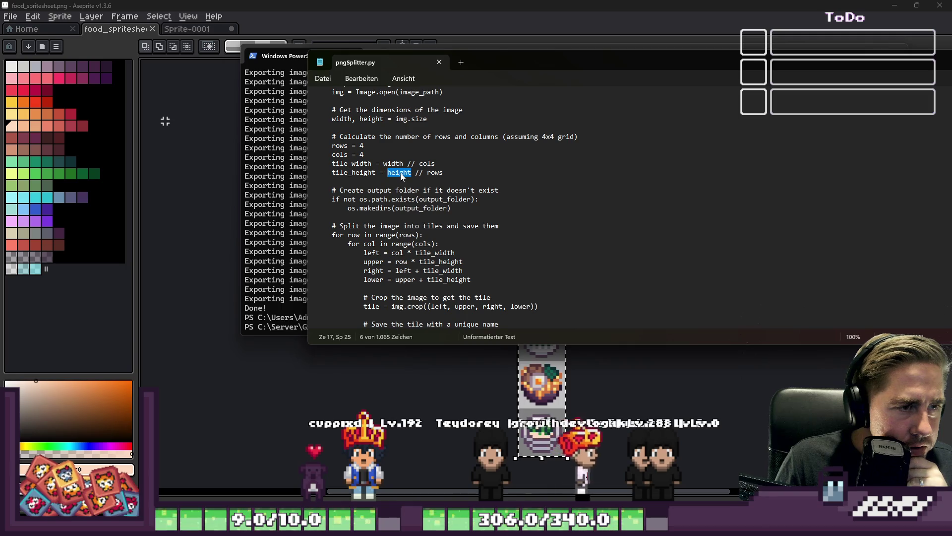
pyautogui.scroll(-1, 400, 176)
pyautogui.write('1')
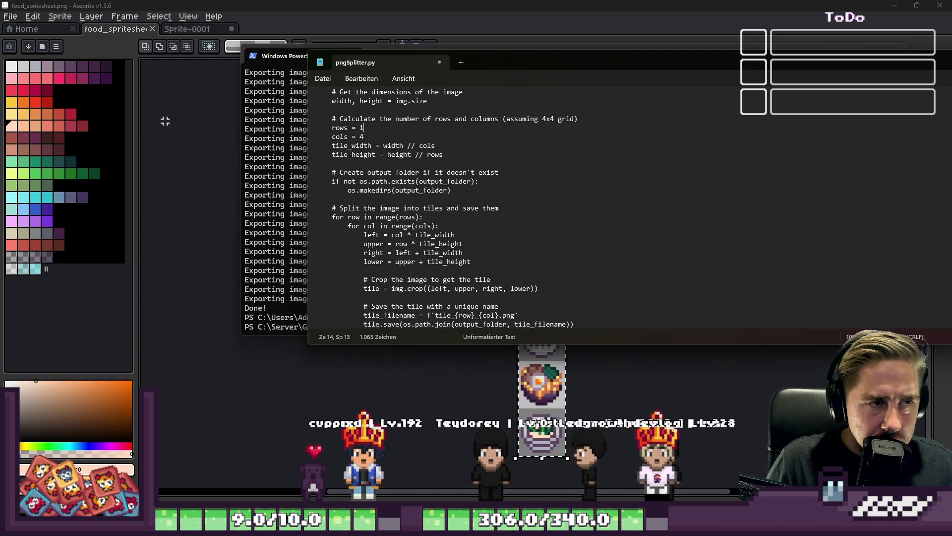
pyautogui.write('29')
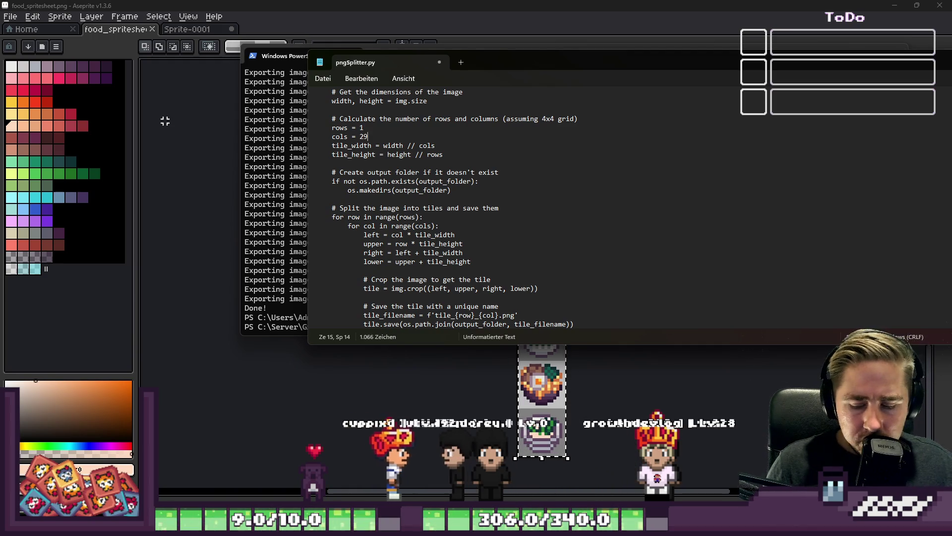
pyautogui.press('BackSpace')
pyautogui.press('BackSpace')
pyautogui.write('1')
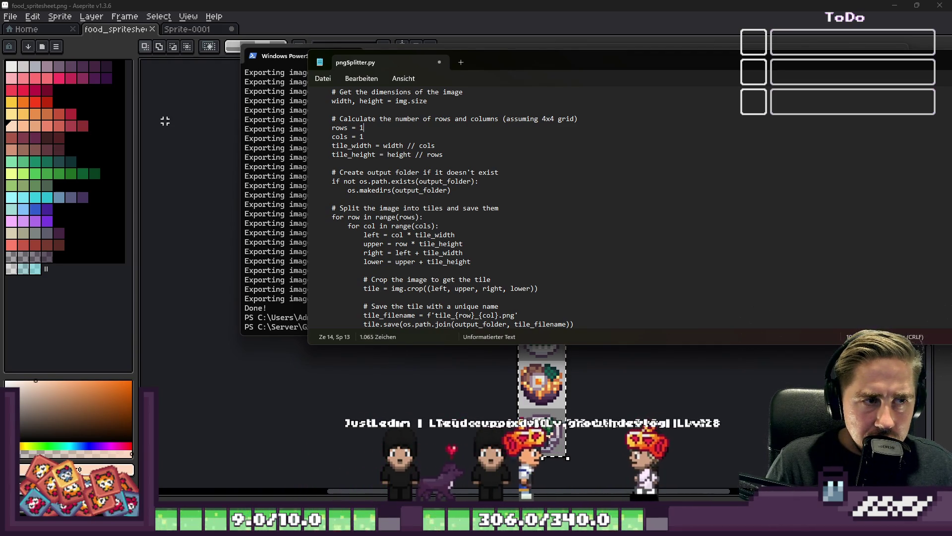
pyautogui.press('Up')
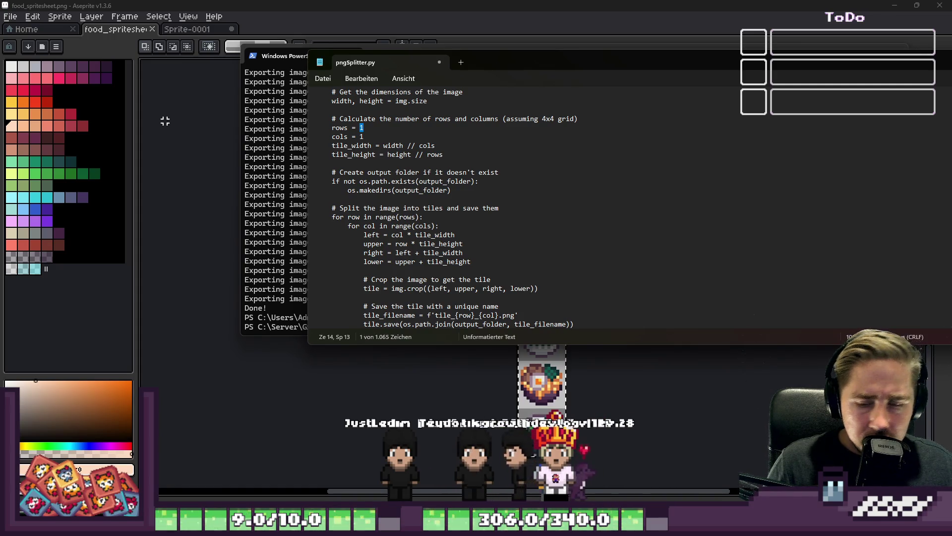
pyautogui.write('29')
# - Move down to the tile filename pattern on the tile-saving lines
pyautogui.click(367, 244)
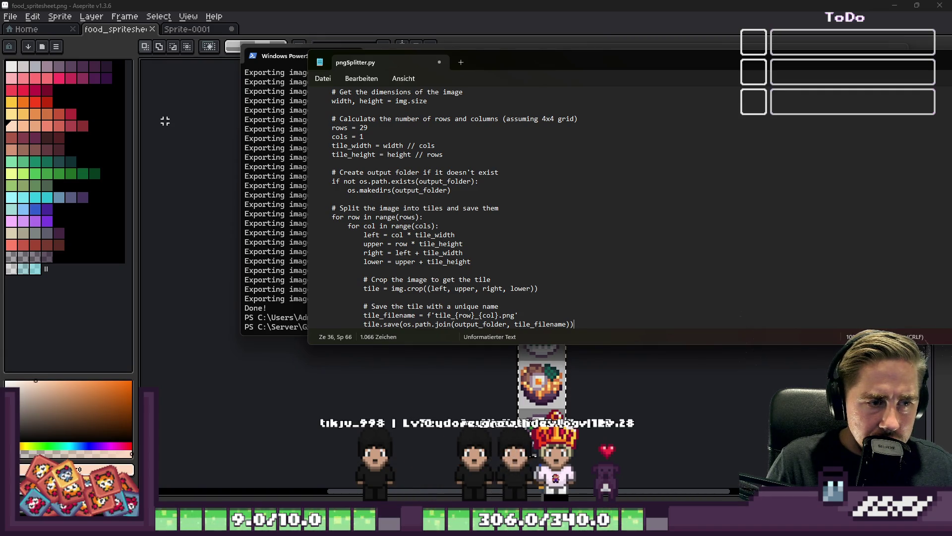
pyautogui.press('Down')
pyautogui.press('Down')
pyautogui.press('Right')
pyautogui.press('Right')
pyautogui.press('Right')
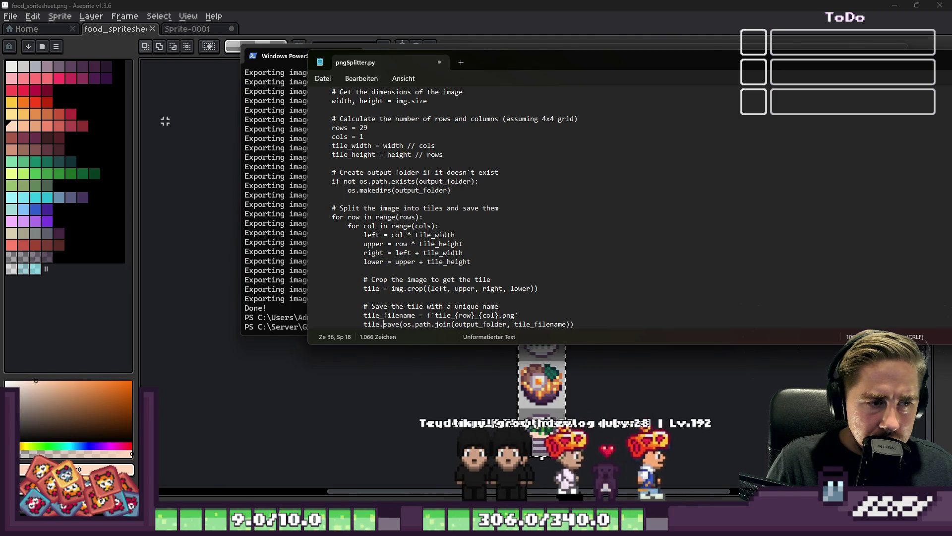
pyautogui.click(530, 324)
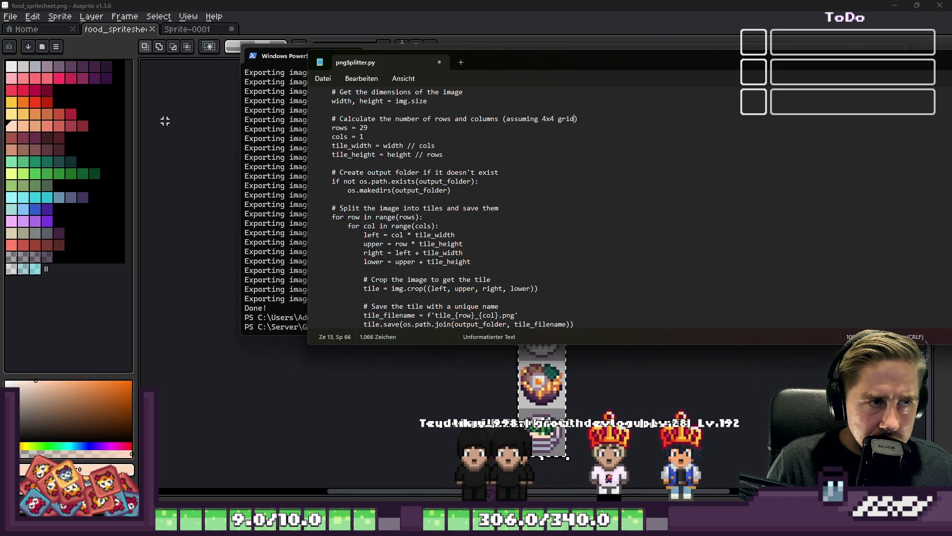
pyautogui.click(482, 316)
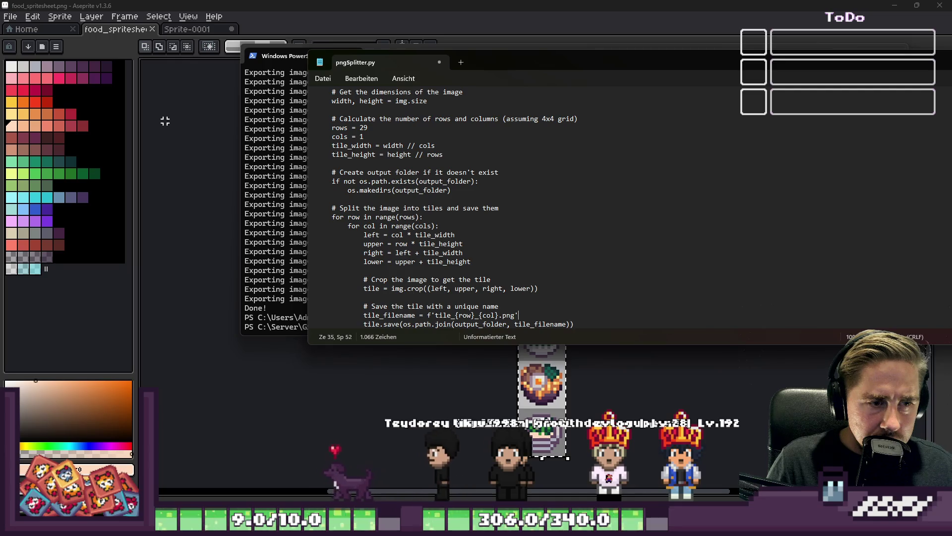
# - Change the tile filename to f'{row}_{col}_sprite_inventar.png', dropping the tile_ prefix
pyautogui.hotkey('shift', 'Left')
pyautogui.hotkey('shift', 'Left')
pyautogui.hotkey('shift', 'Left')
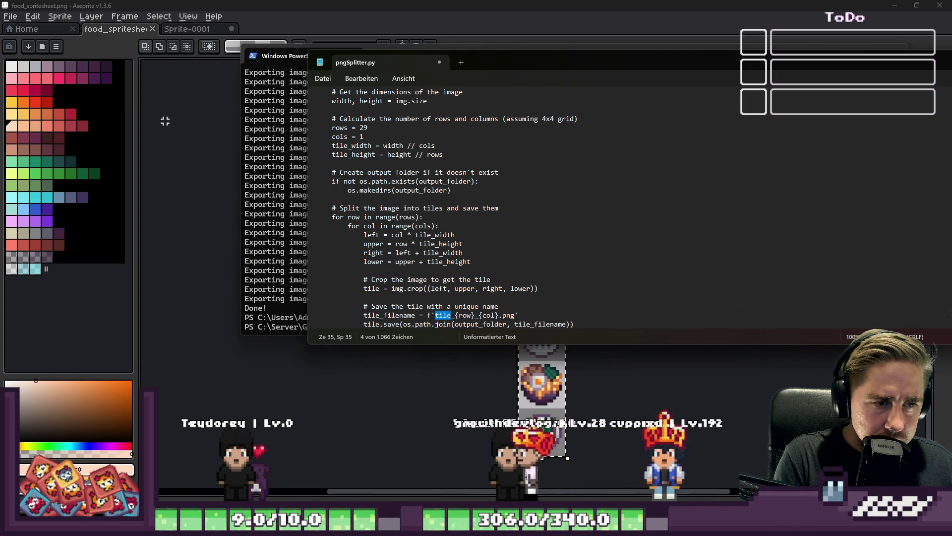
pyautogui.write('spri')
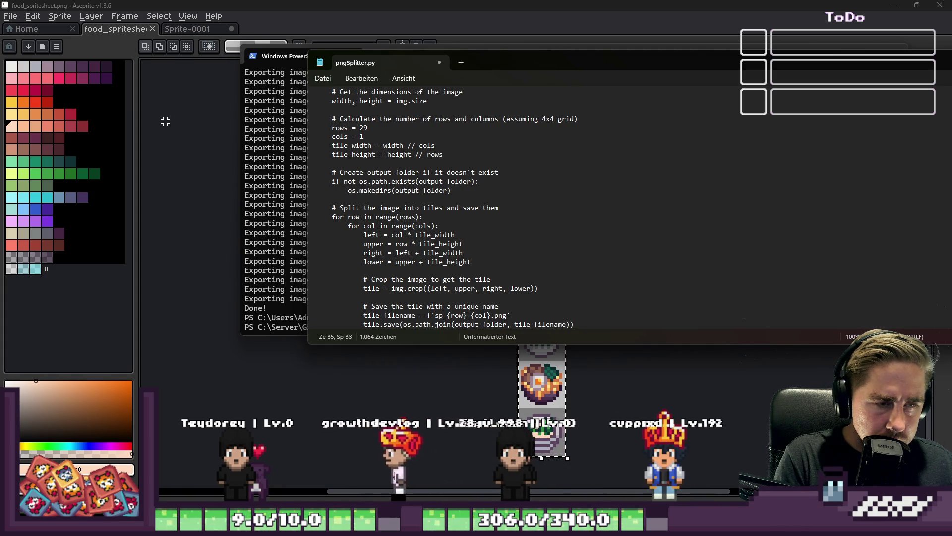
pyautogui.press('BackSpace')
pyautogui.press('BackSpace')
pyautogui.press('BackSpace')
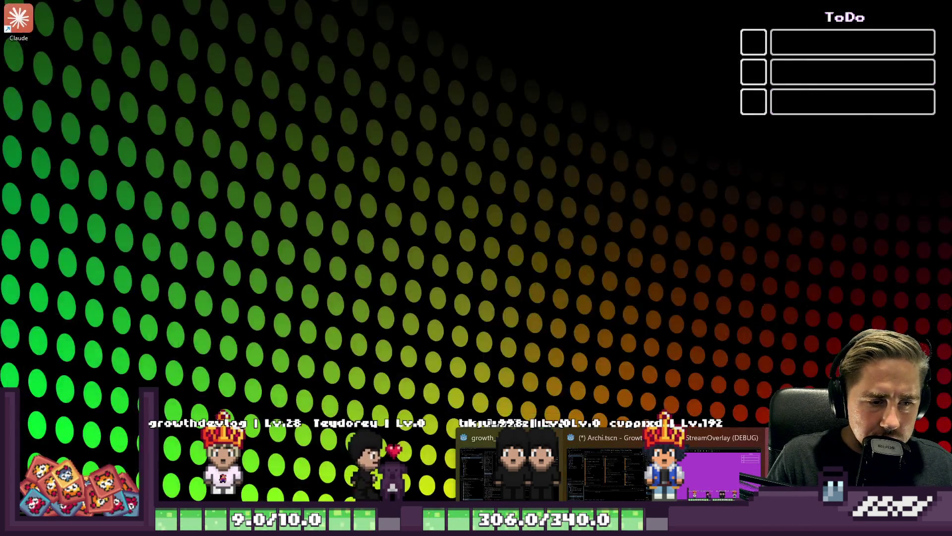
pyautogui.click(596, 472)
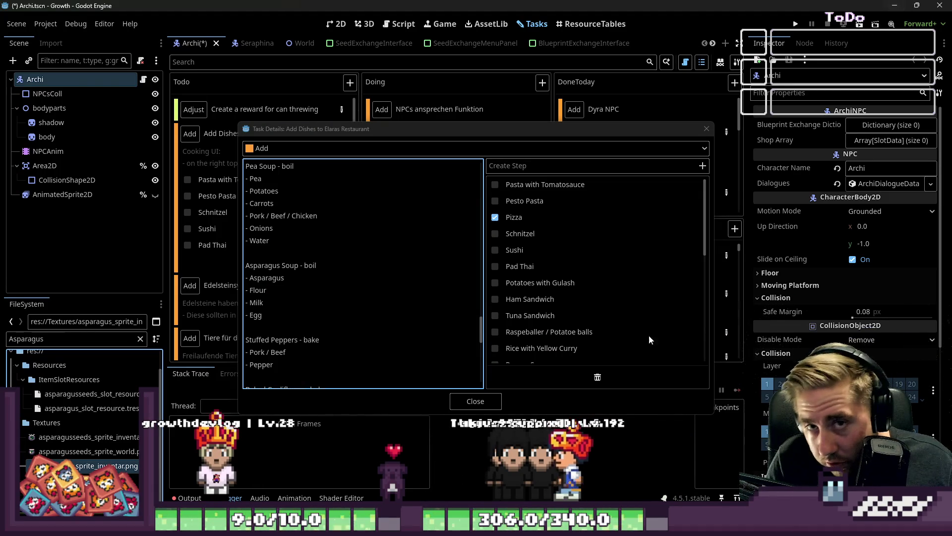
pyautogui.hotkey('alt', 'Tab')
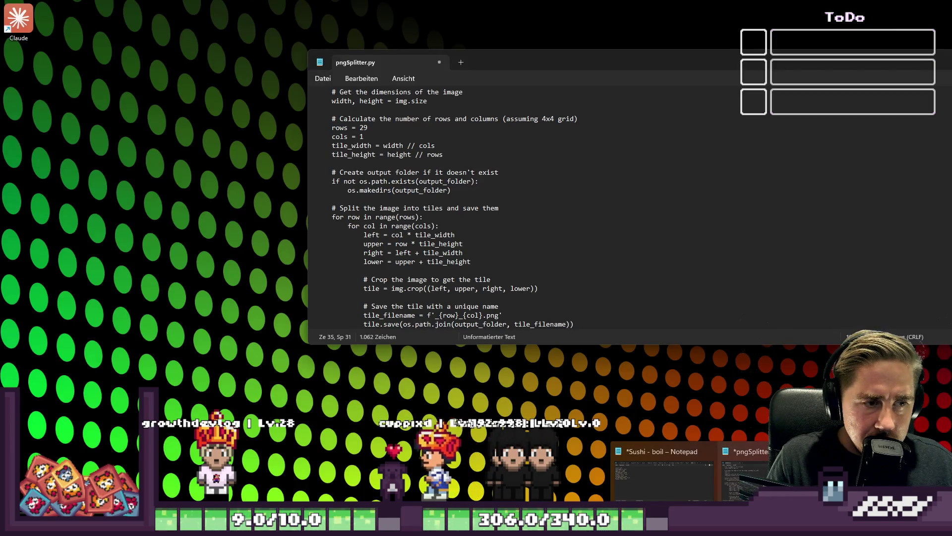
pyautogui.write('spri')
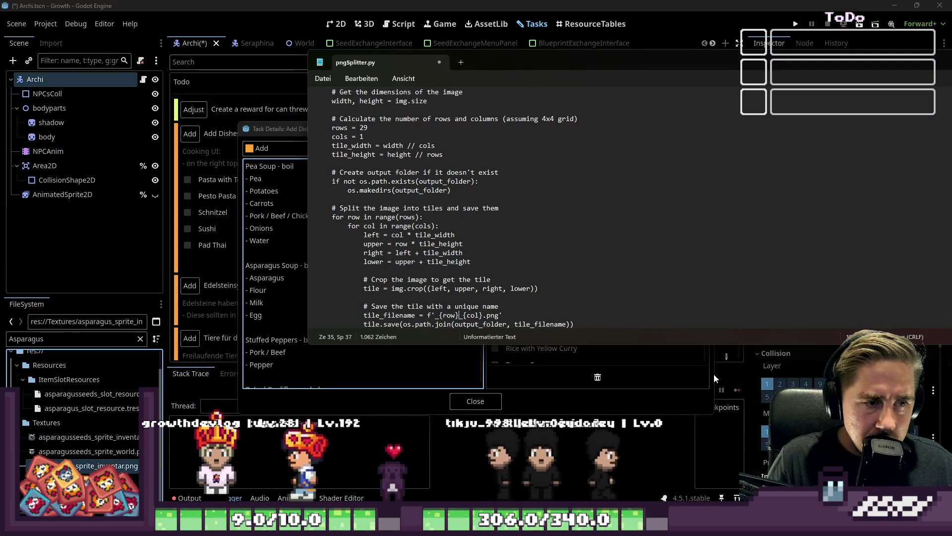
pyautogui.press('Right')
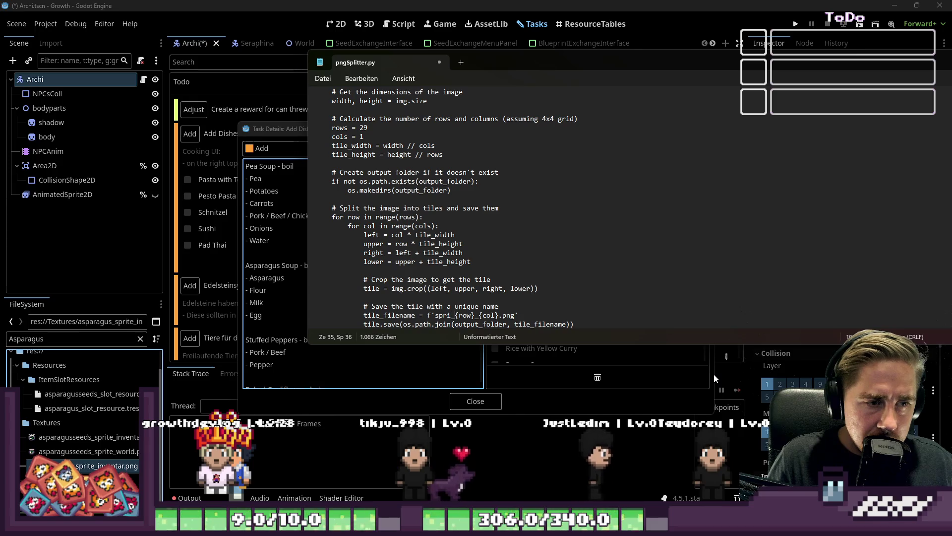
pyautogui.press('BackSpace')
pyautogui.press('BackSpace')
pyautogui.press('BackSpace')
pyautogui.press('Right')
pyautogui.press('Right')
pyautogui.press('Right')
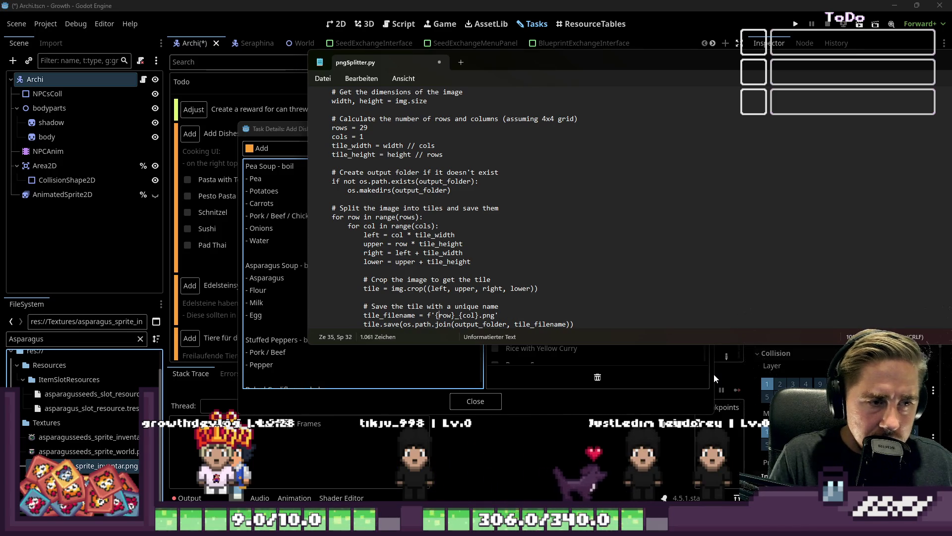
pyautogui.press('Right')
pyautogui.press('Right')
pyautogui.press('Right')
pyautogui.write('_')
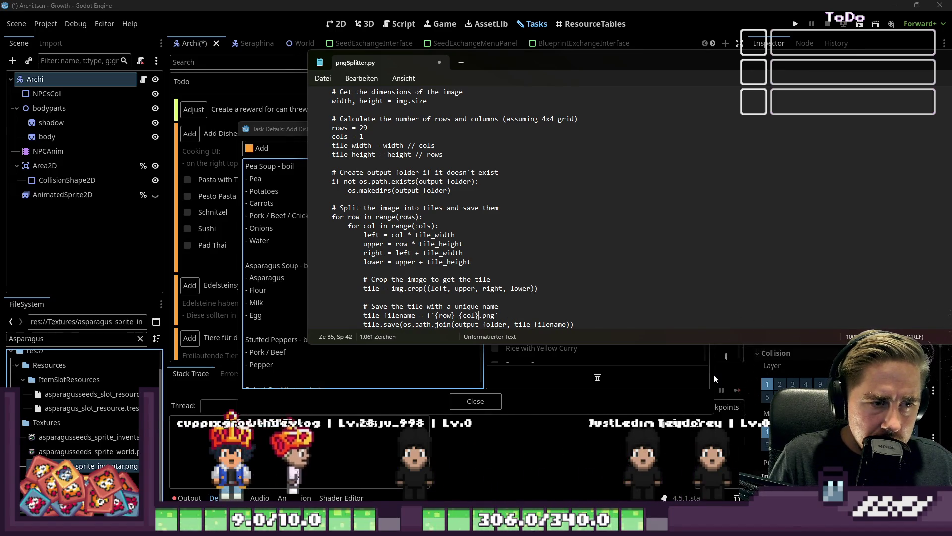
pyautogui.write('sprite_inven')
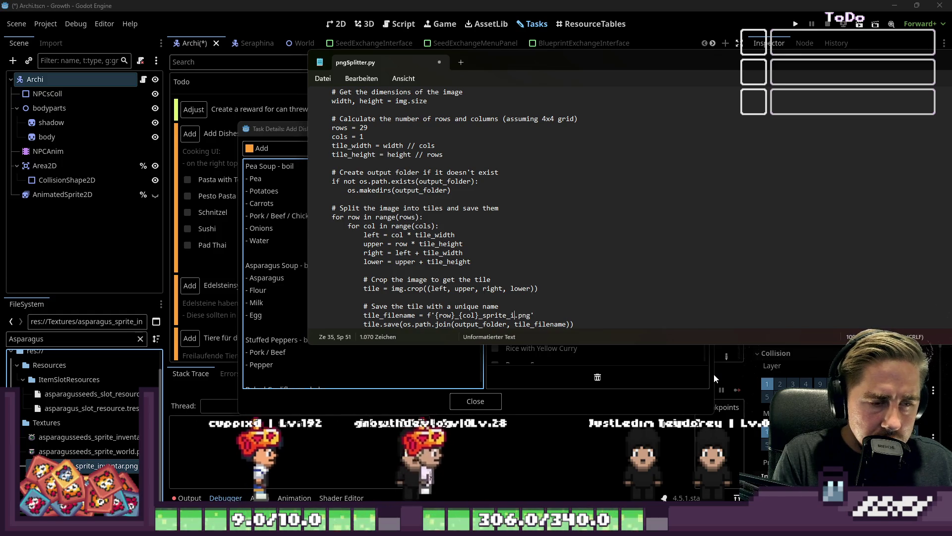
pyautogui.write('tar')
pyautogui.press('Left')
pyautogui.press('Left')
pyautogui.press('Left')
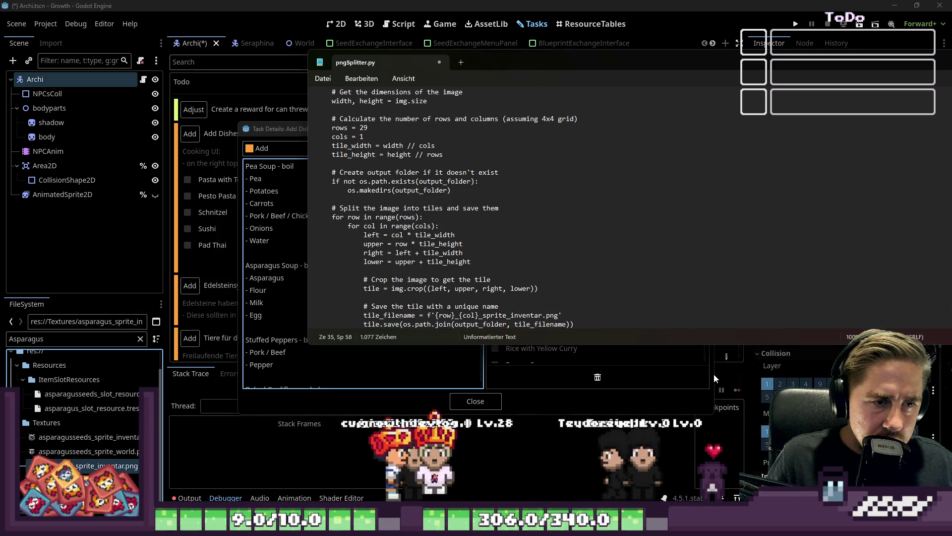
pyautogui.press('Left')
pyautogui.press('Left')
pyautogui.press('Left')
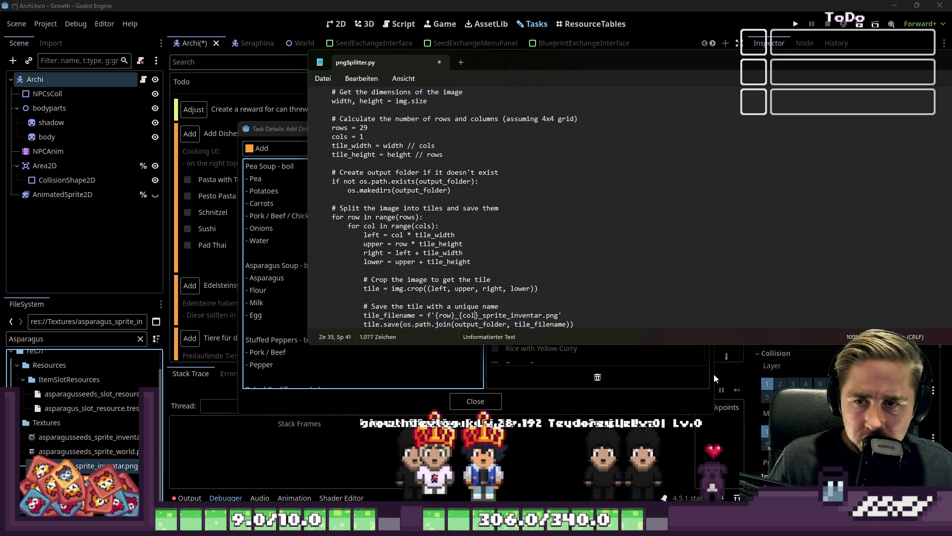
# - Shift the Notepad window left and return to the split_png header's output_folder parameter
pyautogui.moveTo(752, 51)
pyautogui.mouseDown()
pyautogui.moveTo(600, 55)
pyautogui.moveTo(645, 55)
pyautogui.mouseUp()
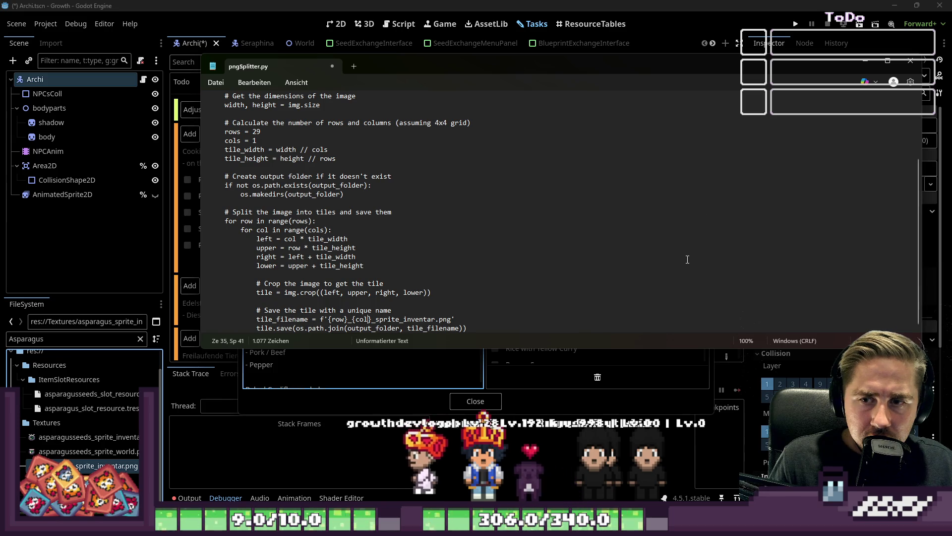
pyautogui.scroll(2, 427, 213)
pyautogui.scroll(-2, 428, 213)
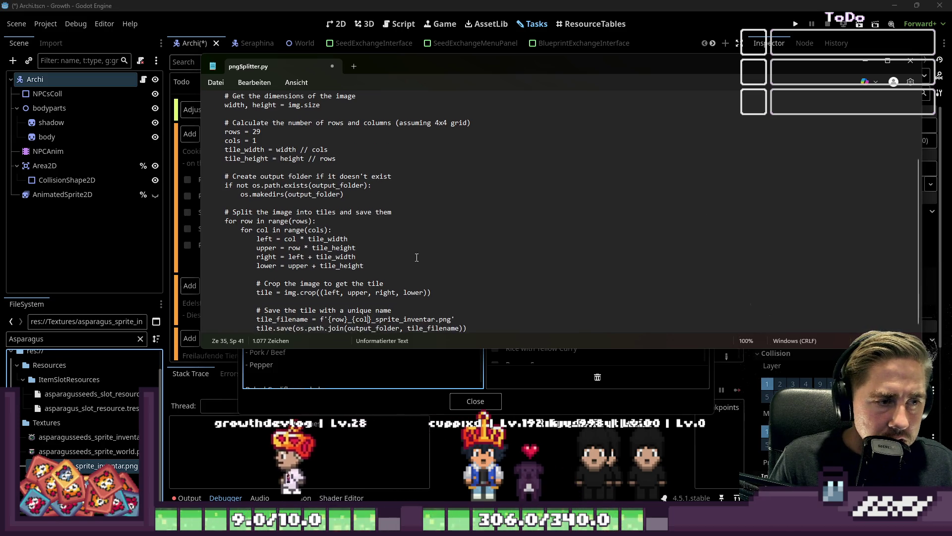
pyautogui.click(407, 328)
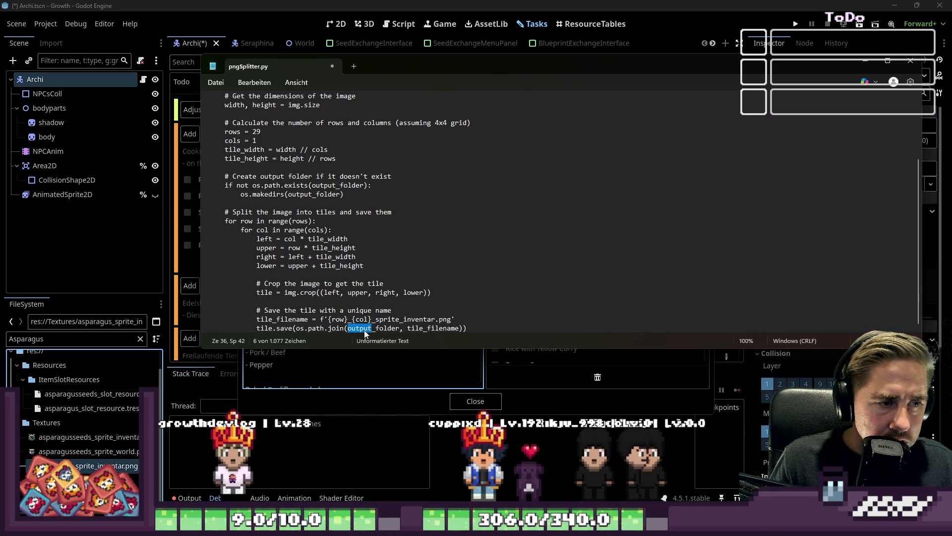
pyautogui.scroll(2, 364, 333)
pyautogui.scroll(-2, 369, 334)
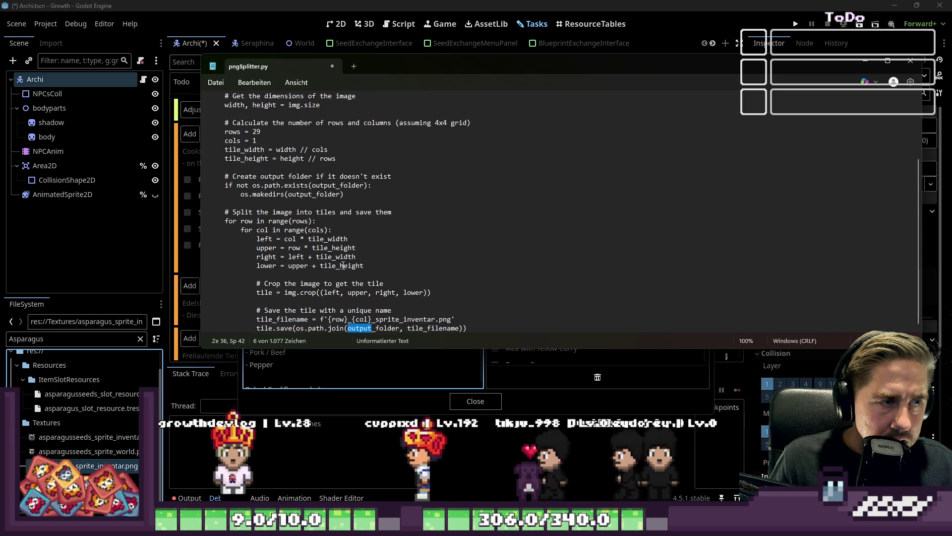
pyautogui.tripleClick(371, 328)
pyautogui.scroll(3, 302, 180)
pyautogui.click(280, 145)
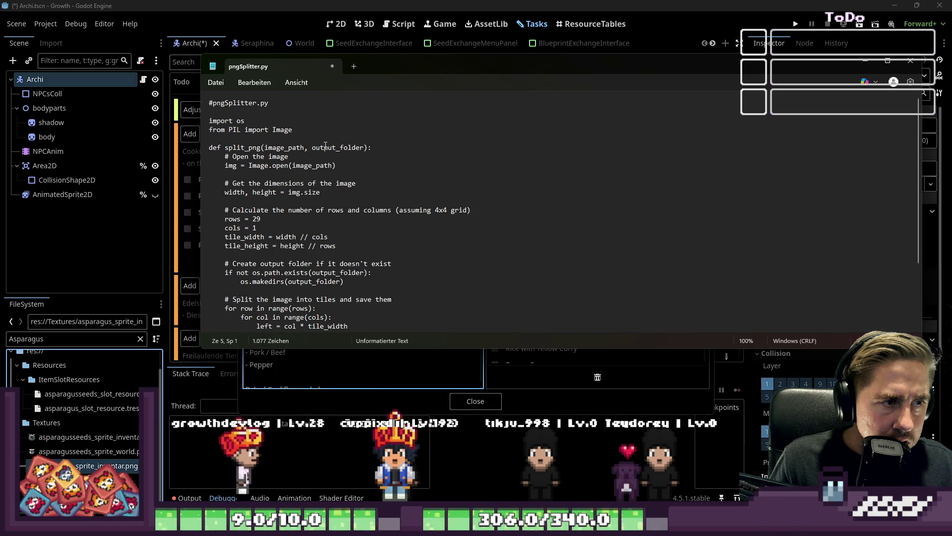
pyautogui.moveTo(313, 147)
pyautogui.mouseDown()
pyautogui.moveTo(298, 157)
pyautogui.moveTo(362, 149)
pyautogui.mouseUp()
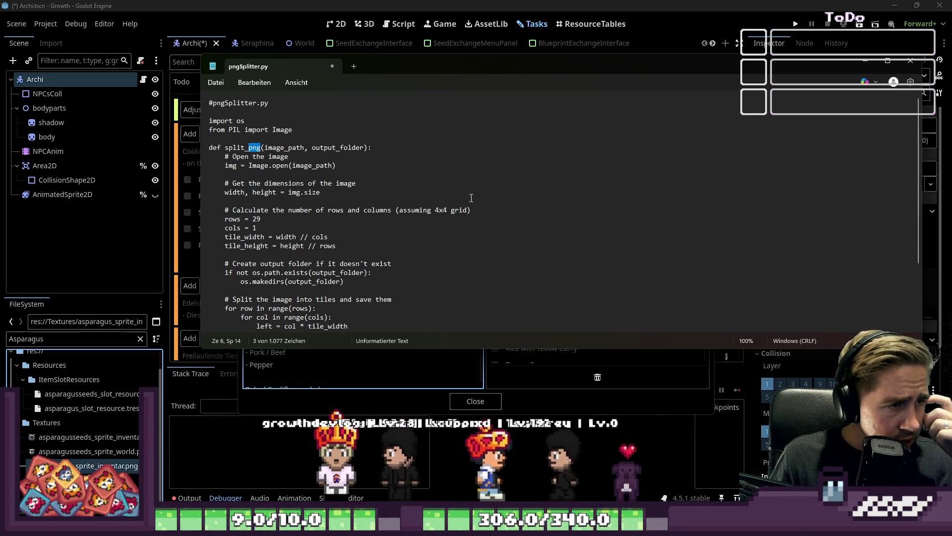
pyautogui.click(365, 210)
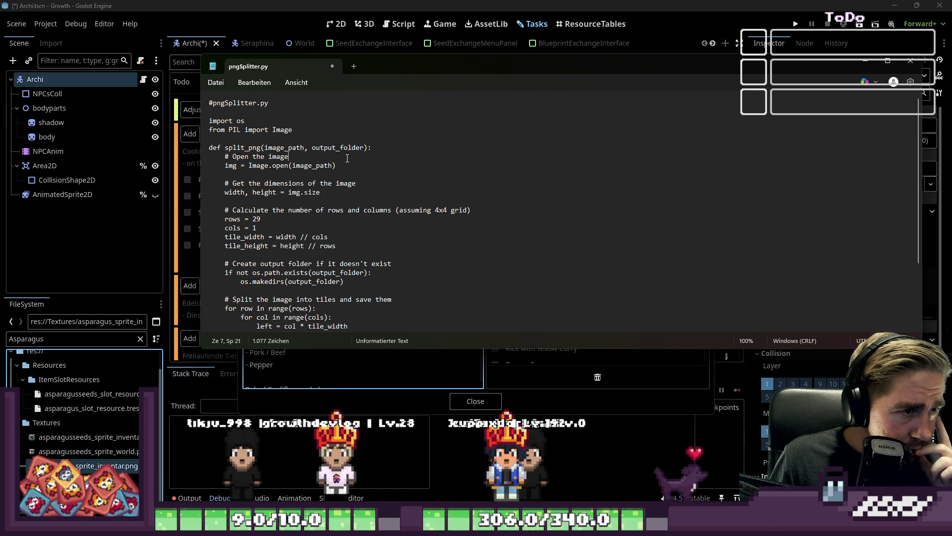
pyautogui.scroll(-3, 348, 159)
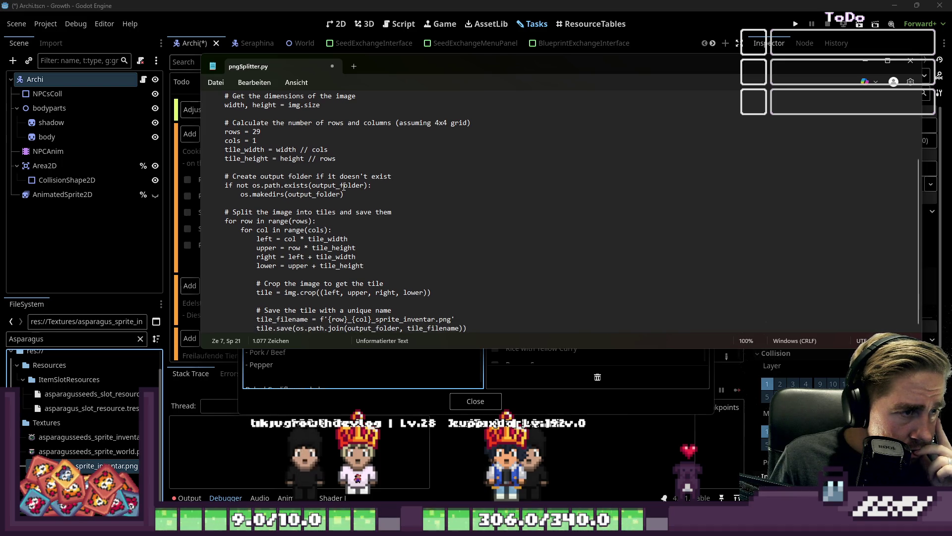
pyautogui.scroll(3, 343, 187)
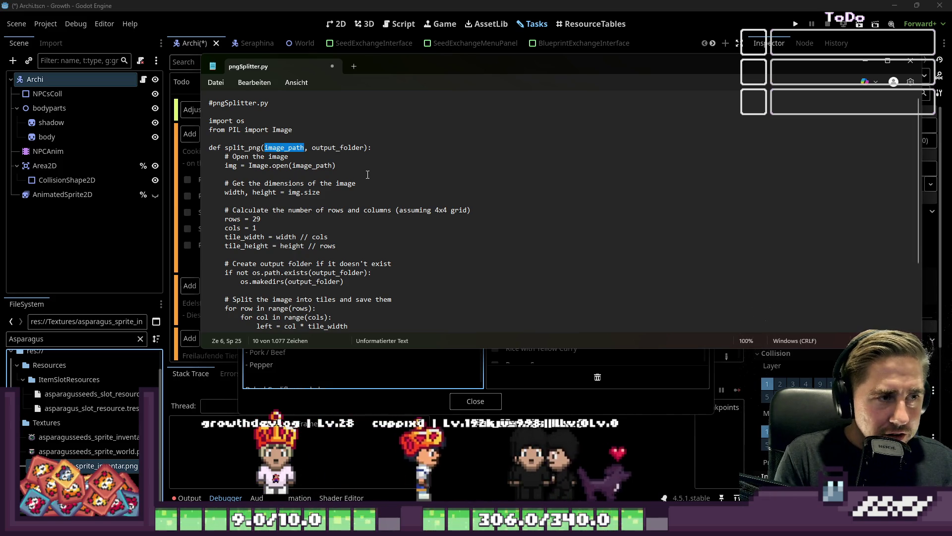
# - Type C:\Server\GrowthGithub\ into the split_png header and paste food_spritesheet.png after it
pyautogui.write('C:\\')
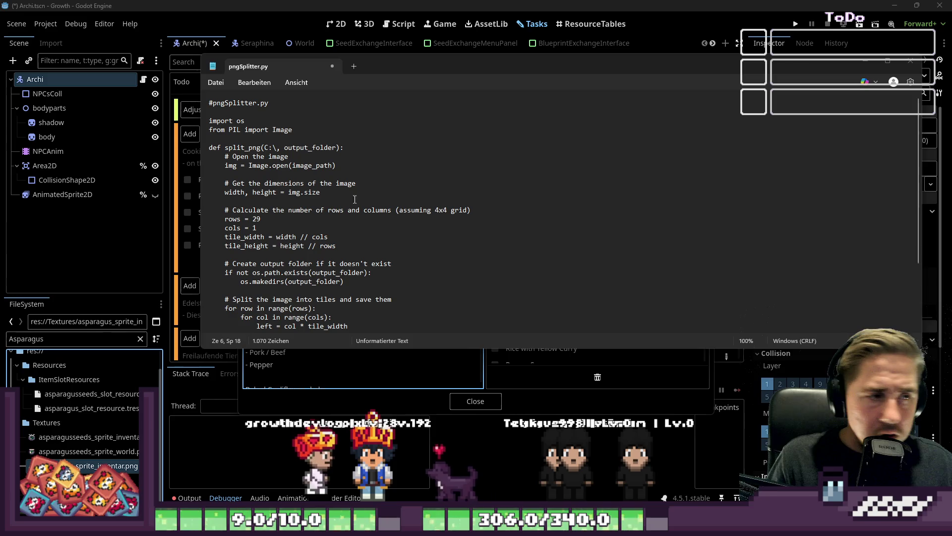
pyautogui.click(226, 201)
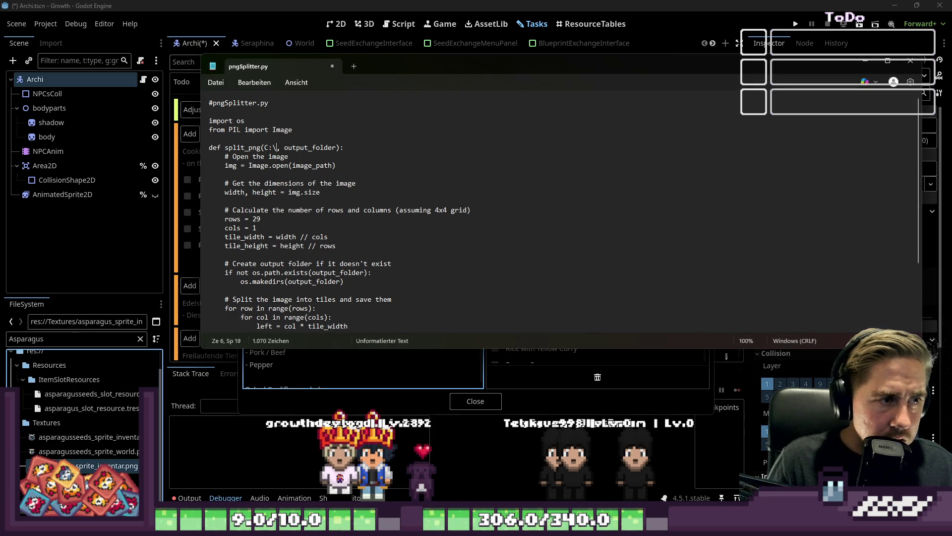
pyautogui.write('Server\\GrowthGithub')
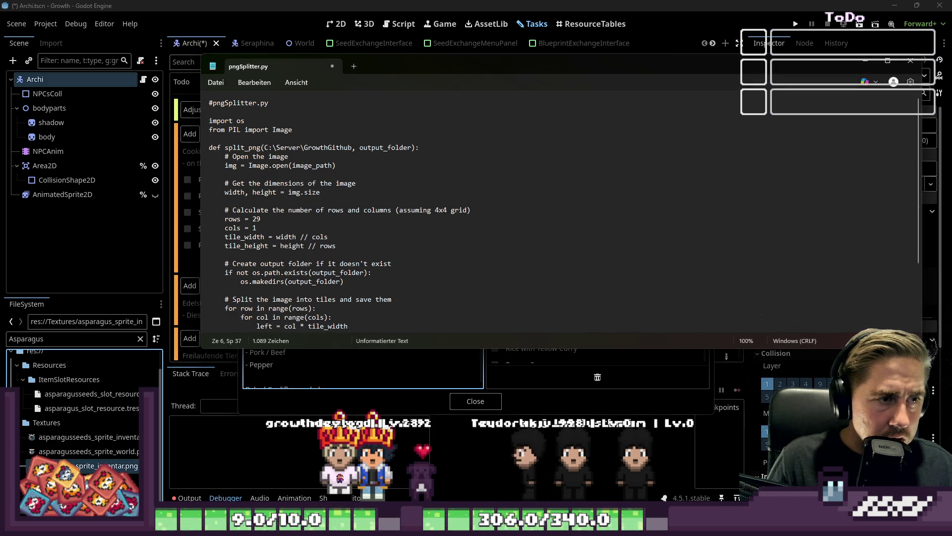
pyautogui.write('\\')
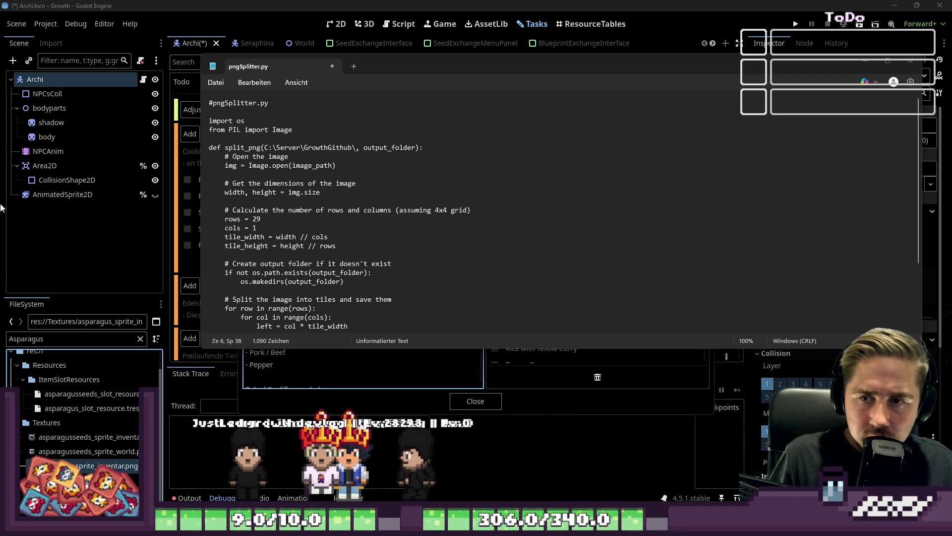
pyautogui.click(362, 141)
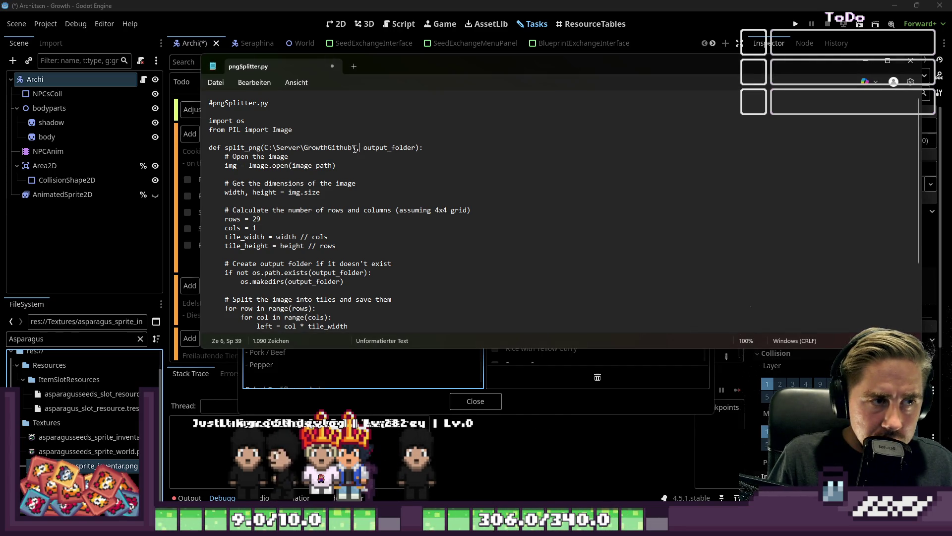
pyautogui.click(356, 148)
pyautogui.write('food_spritesheet.png')
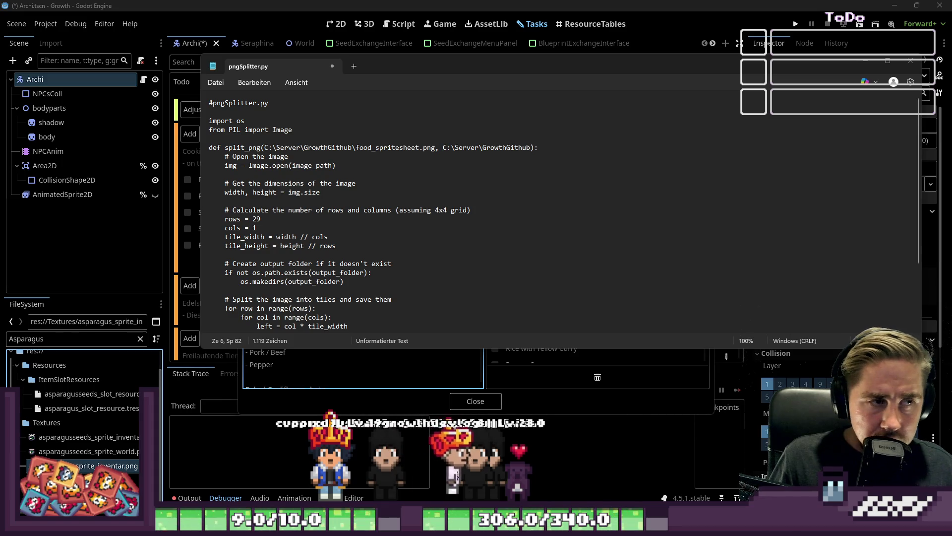
pyautogui.click(253, 165)
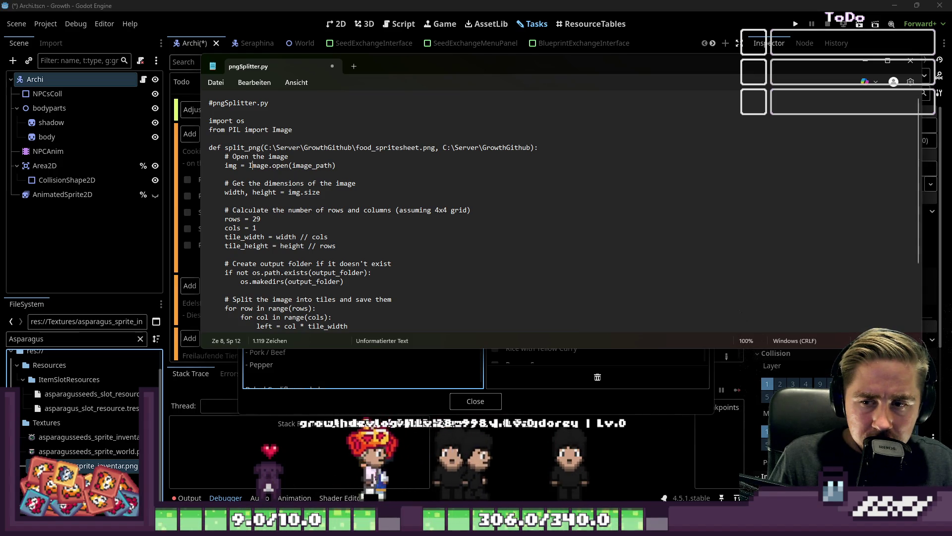
# - Check the edited tile_filename line, then minimize Notepad and bring PowerShell forward
pyautogui.click(480, 237)
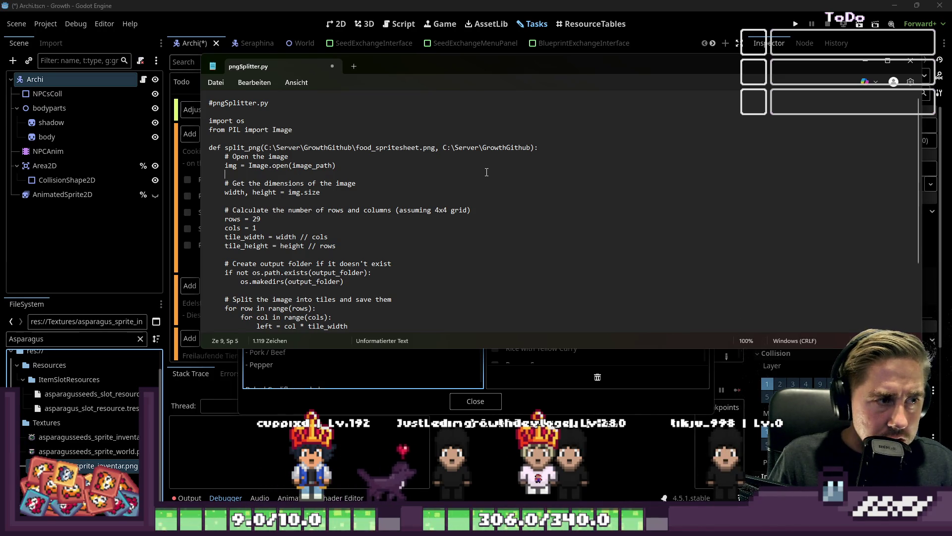
pyautogui.scroll(-3, 486, 172)
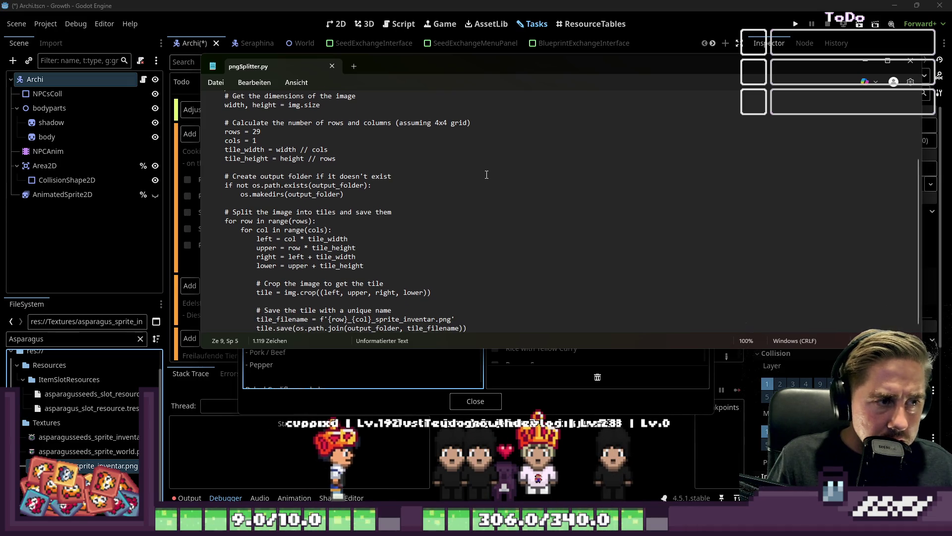
pyautogui.click(476, 321)
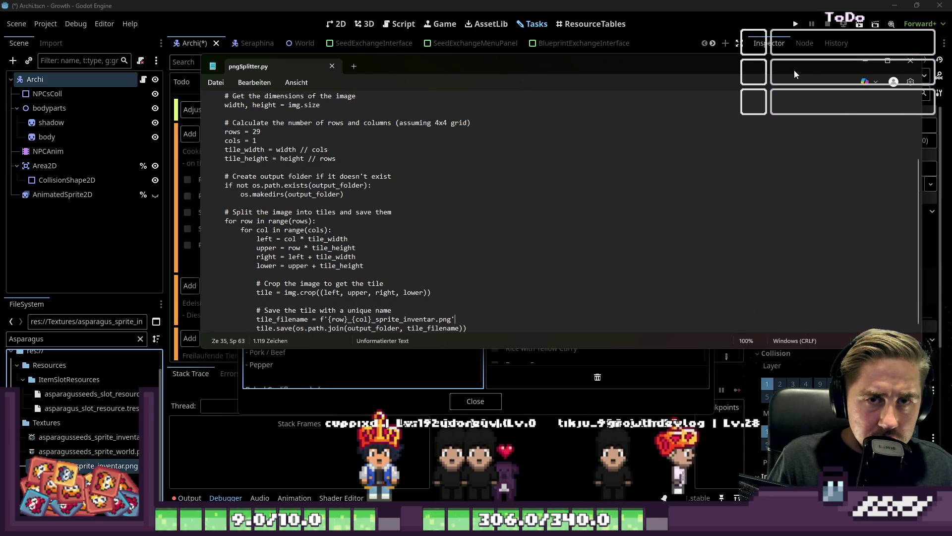
pyautogui.click(866, 60)
pyautogui.hotkey('alt', 'Tab')
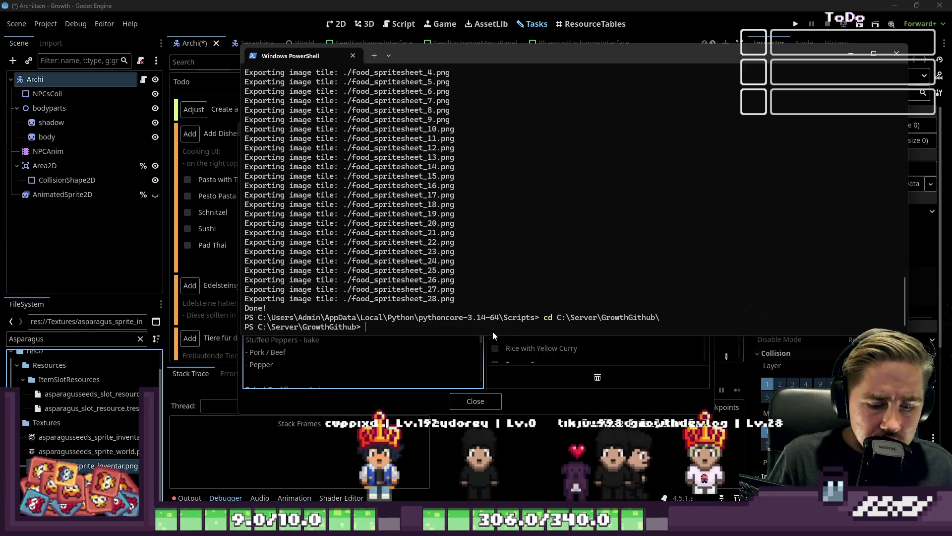
# - Run python pngSplitter.py in PowerShell, which fails with a no-such-file error
pyautogui.write('pyz')
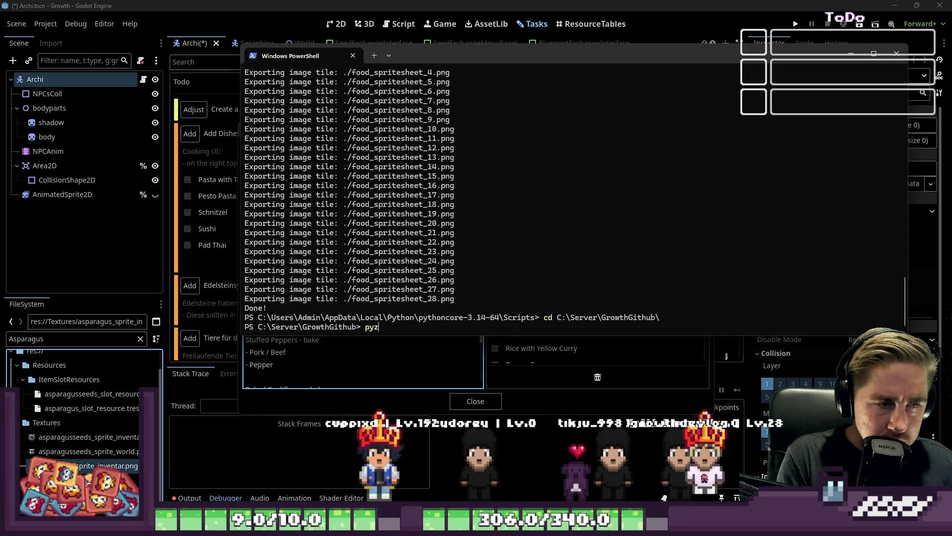
pyautogui.press('BackSpace')
pyautogui.write('thon')
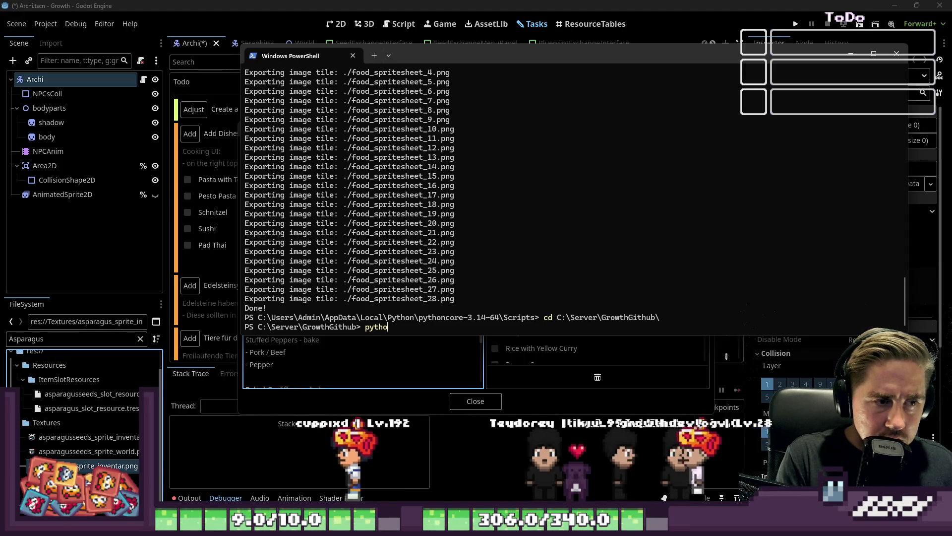
pyautogui.write(' pngSpl')
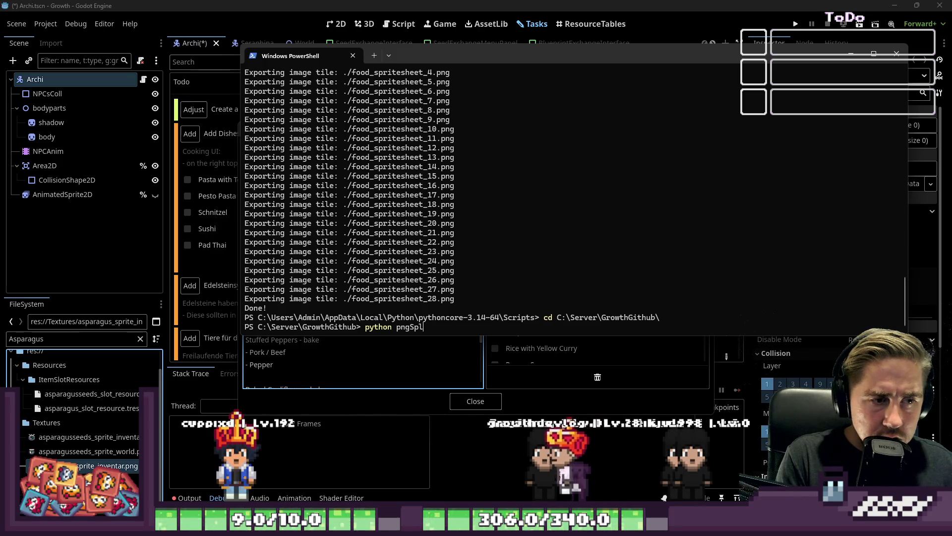
pyautogui.write('itter.py')
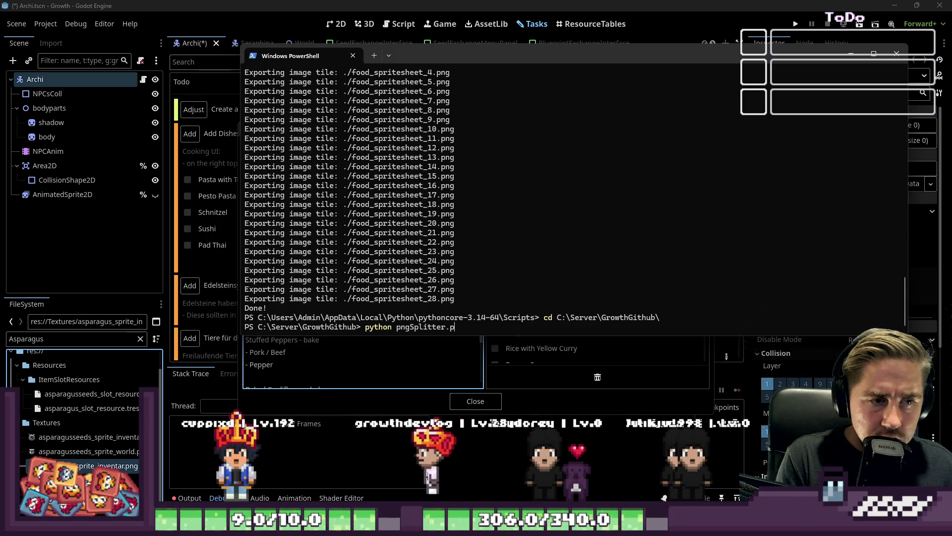
pyautogui.press('Return')
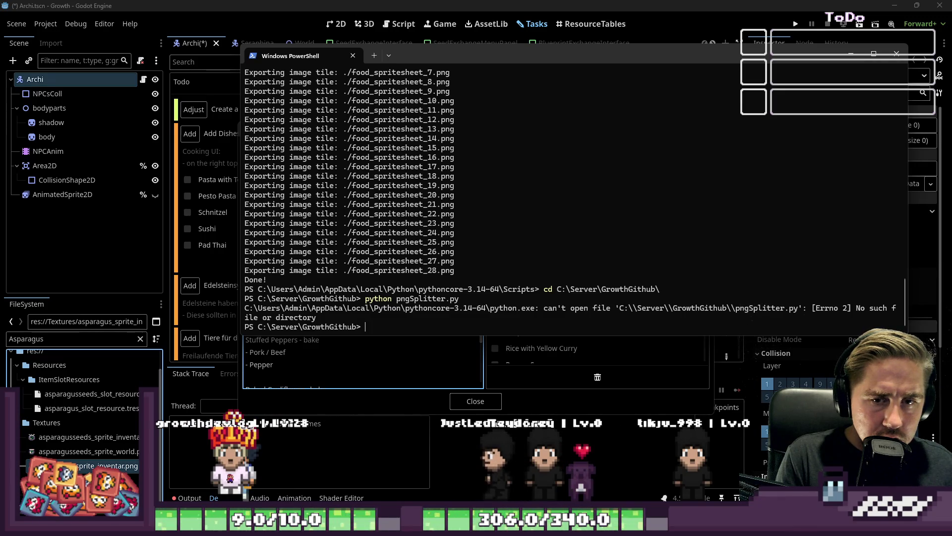
# - Recall the previous command and start replacing it with a cd command
pyautogui.press('Up')
pyautogui.hotkey('ctrl', 'a')
pyautogui.write('cd')
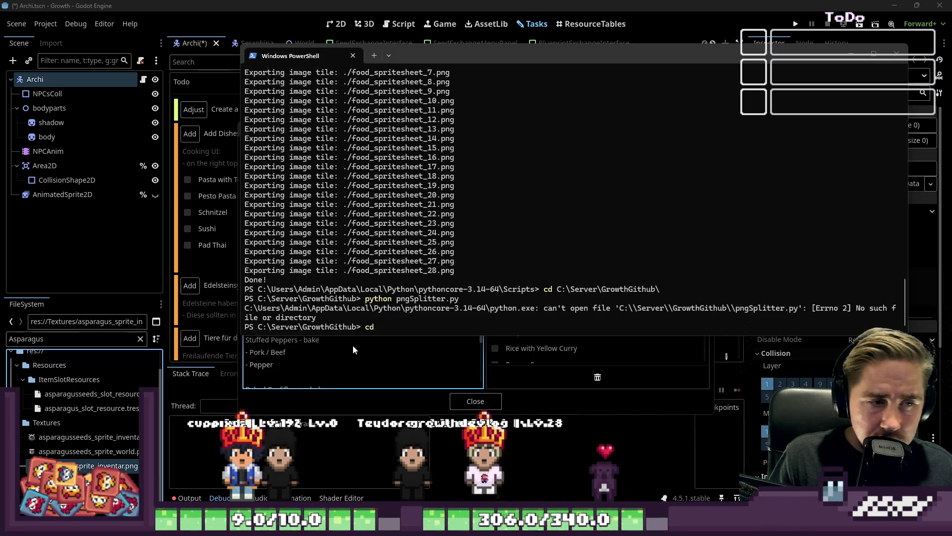
# - Try cd Downloads, switch to C:\Server\GrowthGithub instead, and rerun python pngSplitter.py
pyautogui.write(' Downloads')
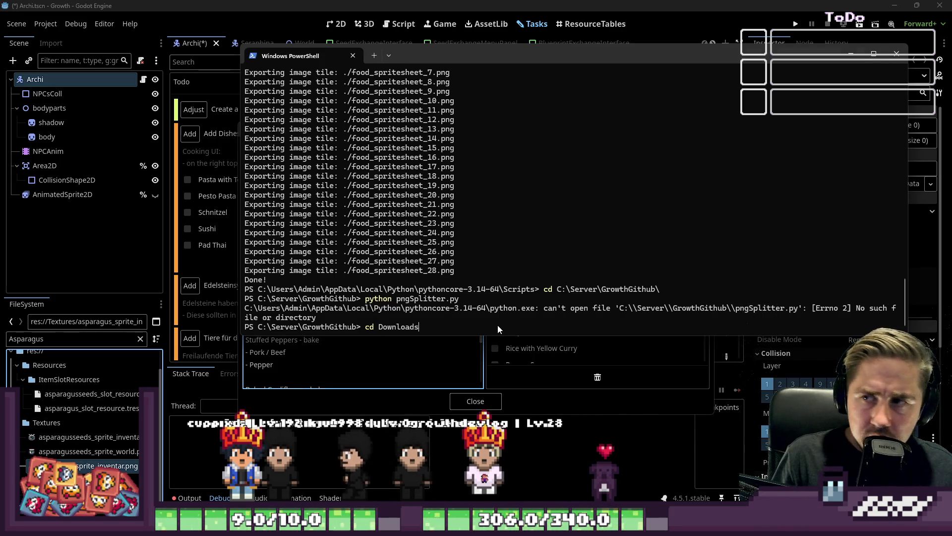
pyautogui.press('Return')
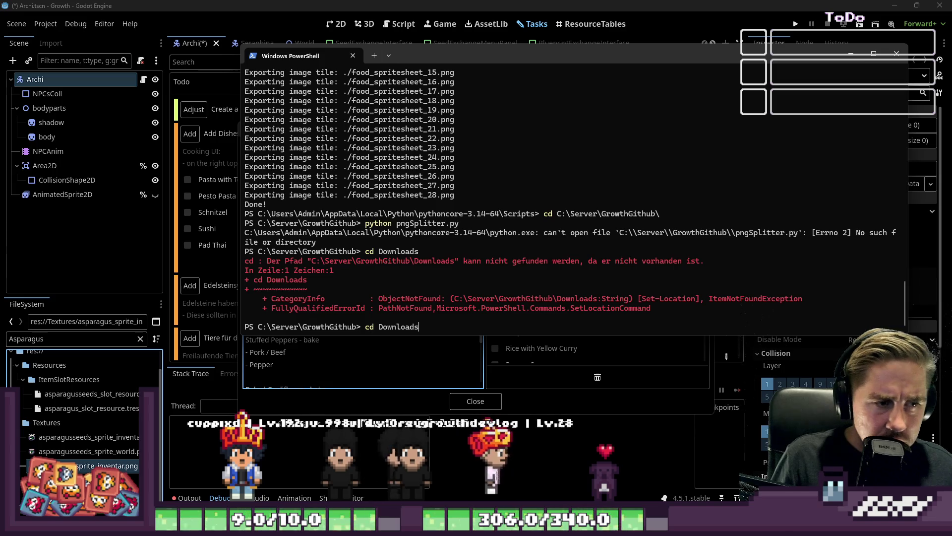
pyautogui.hotkey('ctrl', 'Left')
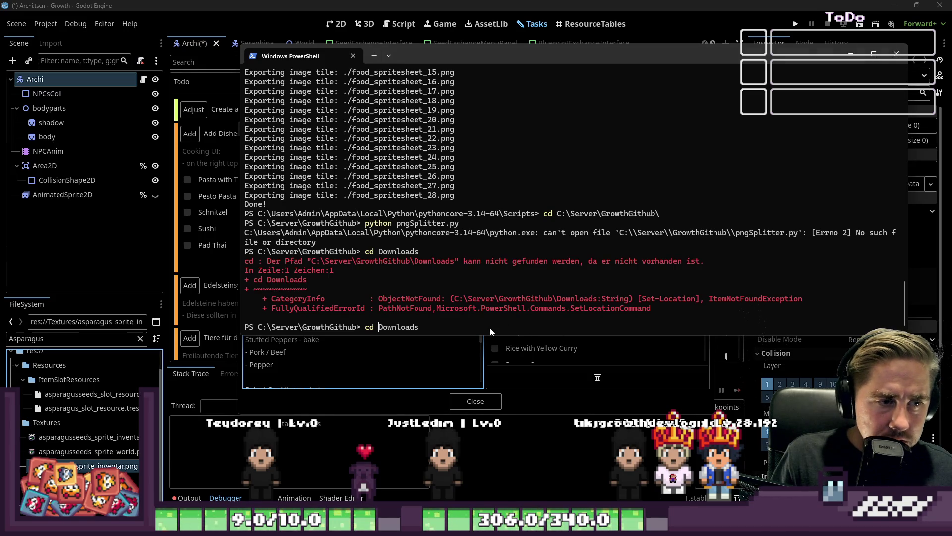
pyautogui.hotkey('ctrl', 'shift', 'Right')
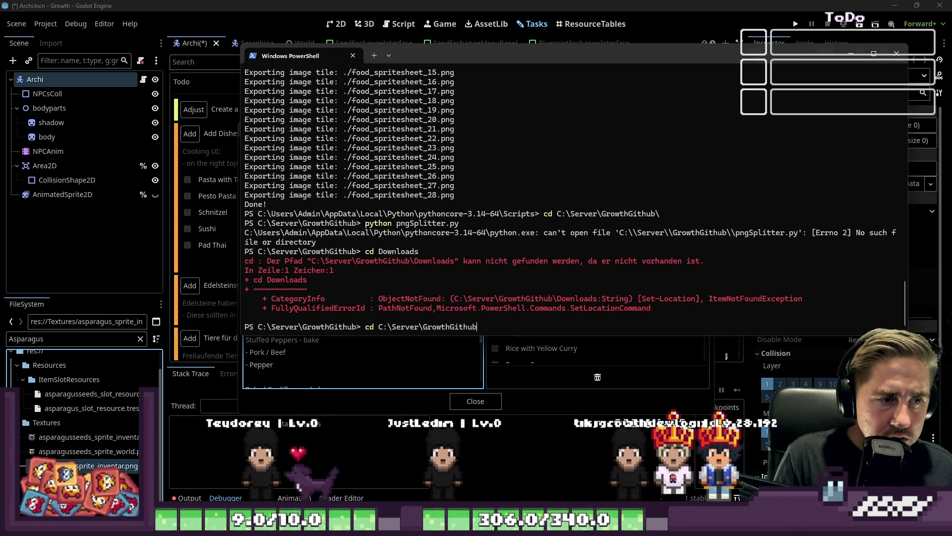
pyautogui.press('Return')
pyautogui.press('Up')
pyautogui.press('Up')
pyautogui.press('Up')
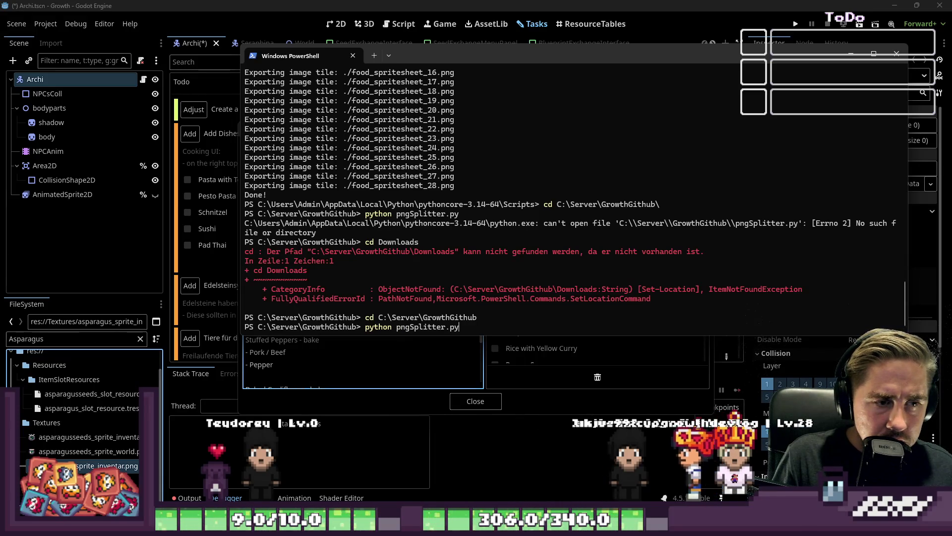
pyautogui.press('Return')
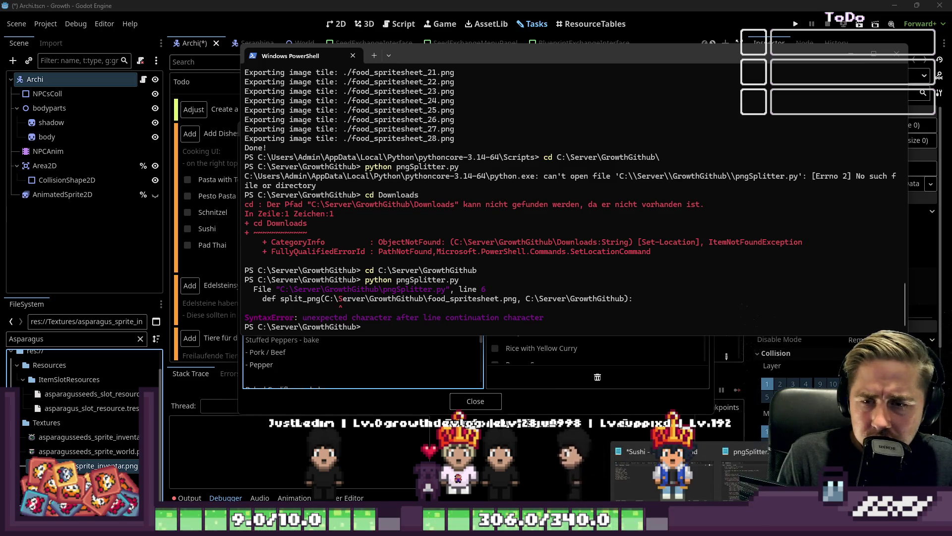
# - Rerun python pngSplitter.py in PowerShell, getting the same line-6 SyntaxError
pyautogui.moveTo(665, 471)
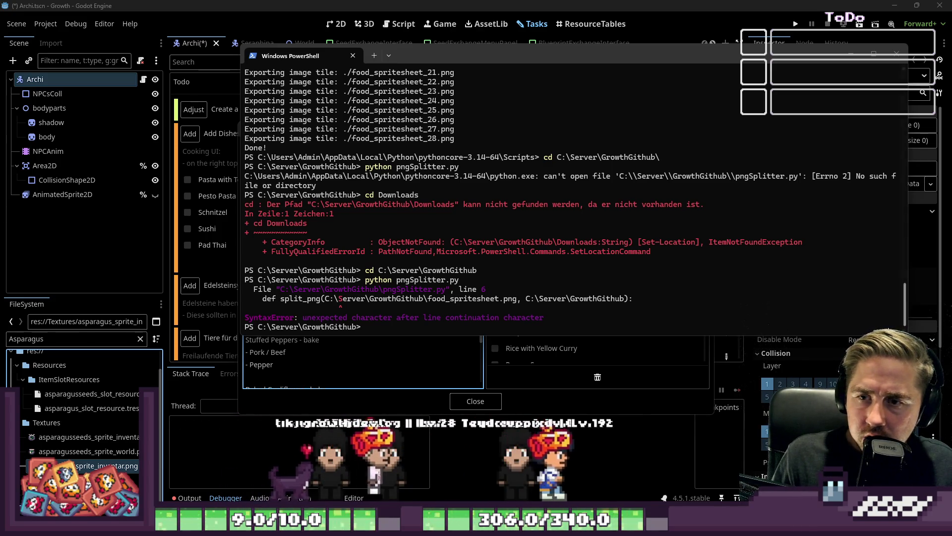
pyautogui.click(391, 326)
pyautogui.press('Up')
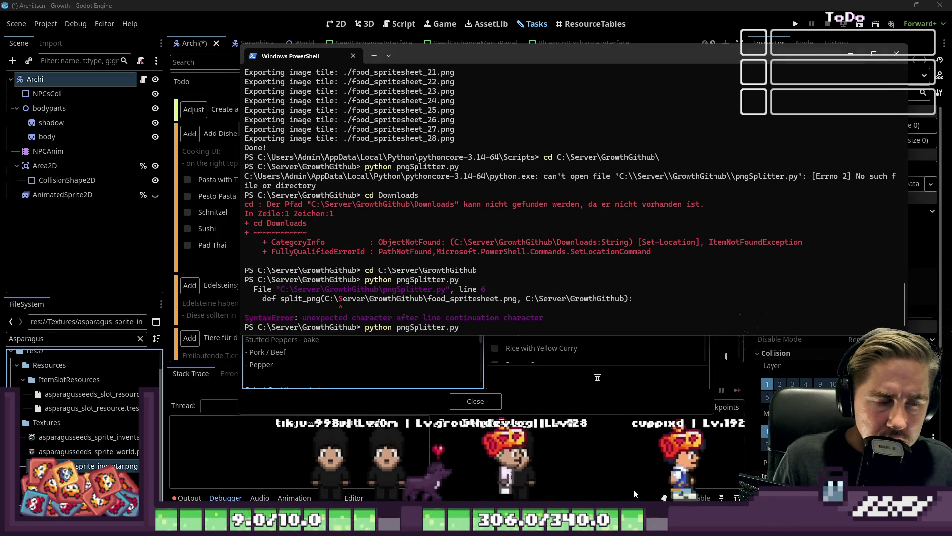
pyautogui.press('Return')
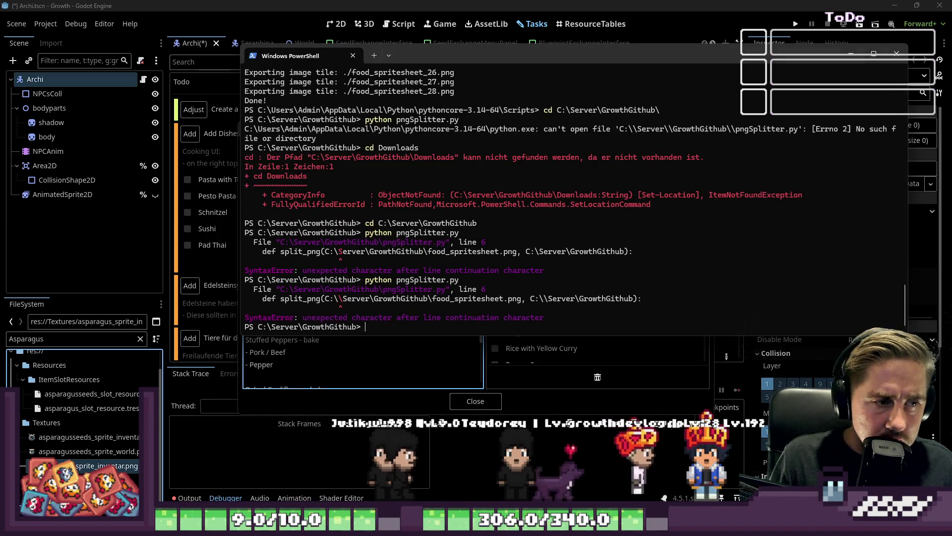